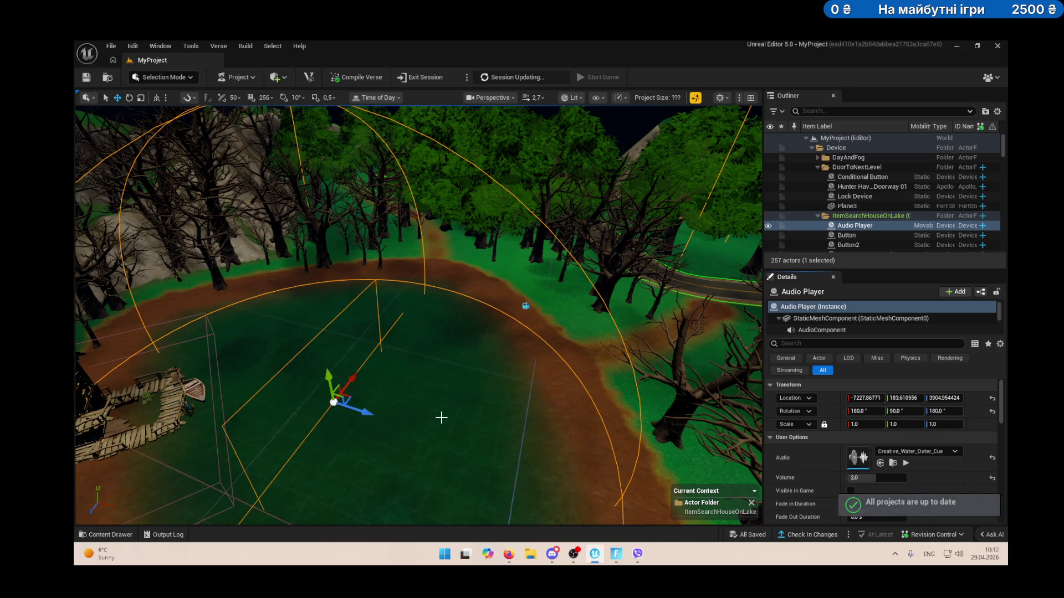
Select the VK Waterbody Lake C water body in the viewport.
click(432, 463)
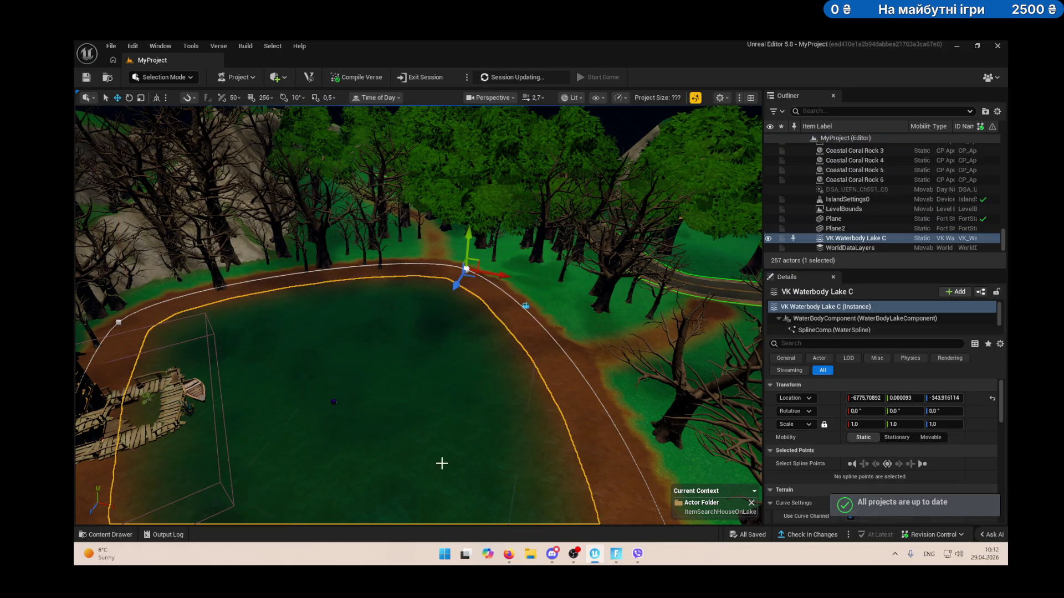
Adjust the lake's Curve Ramp Width slider from 1500, settling at about 642.4.
scroll(862, 464, down, 3)
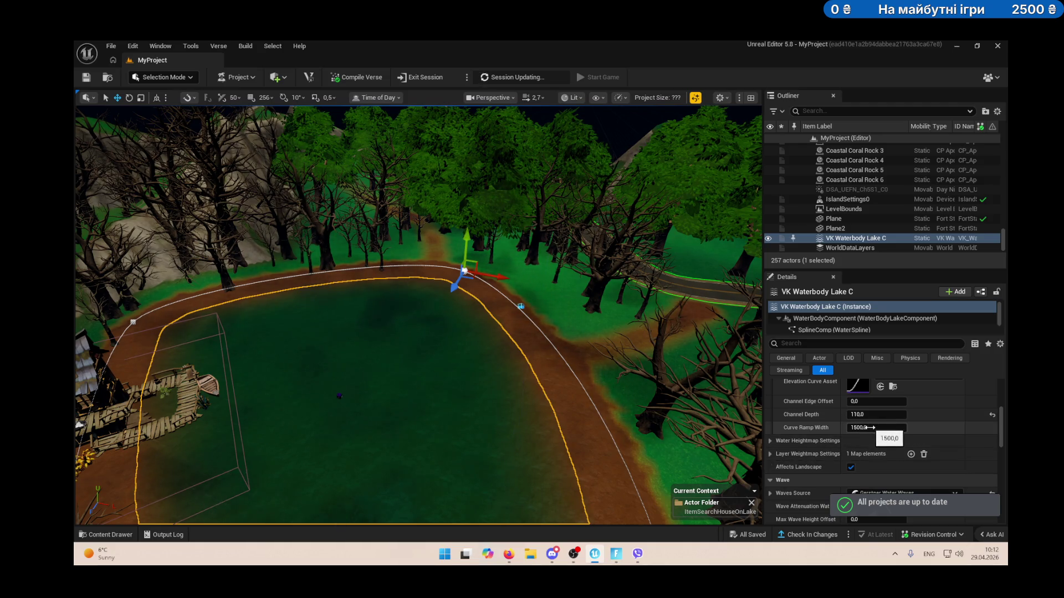
drag(875, 428, 803, 428)
drag(882, 431, 840, 431)
mouse_move(419, 315)
mouse_down()
mouse_move(398, 338)
mouse_move(399, 271)
mouse_move(398, 299)
mouse_move(399, 271)
mouse_move(551, 420)
mouse_up()
drag(864, 427, 991, 427)
mouse_move(499, 277)
mouse_down()
mouse_move(525, 173)
mouse_move(556, 356)
mouse_up()
drag(865, 428, 874, 428)
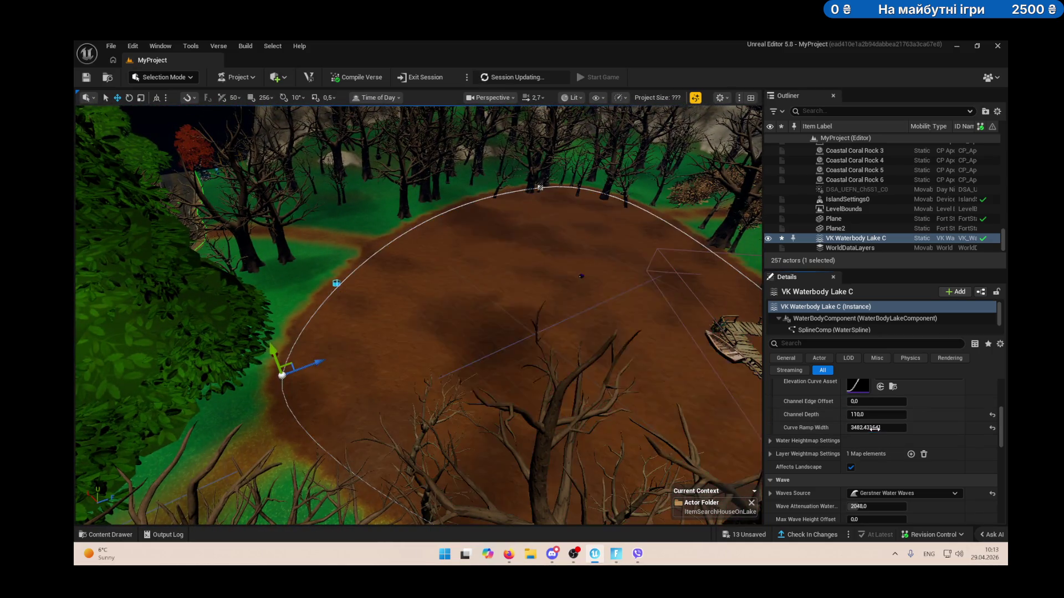
mouse_move(887, 428)
mouse_down()
mouse_move(875, 425)
mouse_move(879, 401)
mouse_move(855, 403)
mouse_up()
click(862, 402)
Set the lake's Channel Edge Offset to 0.
click(858, 402)
text(0)
key(Return)
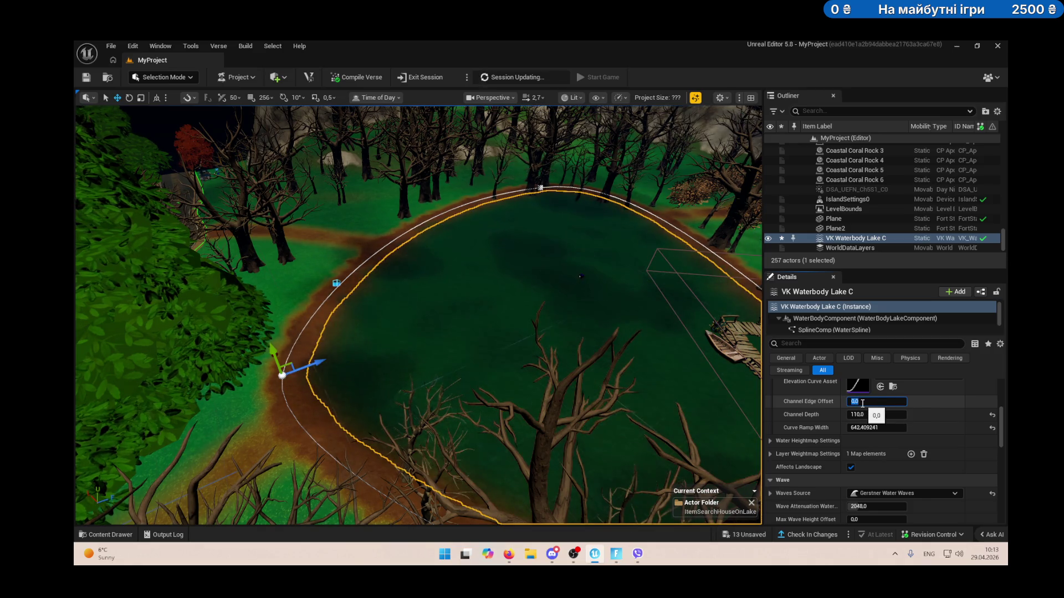
Try Curve Ramp Width values of 150 and 100000 and view the clearing.
click(871, 427)
text(150)
key(Return)
click(871, 427)
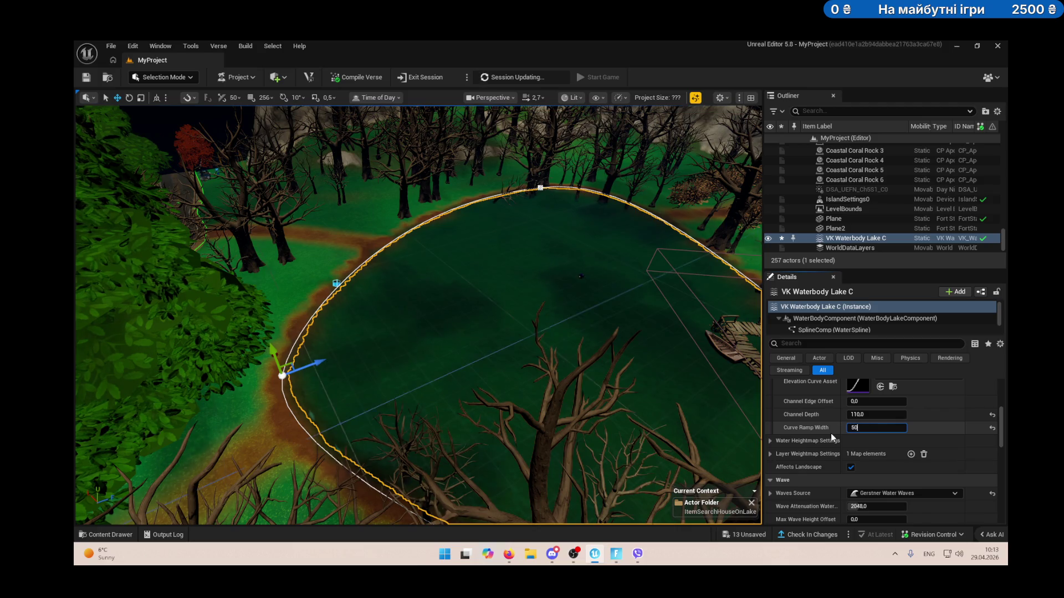
text(100000)
key(Return)
drag(422, 310, 421, 377)
drag(656, 329, 657, 329)
Try Curve Ramp Width 5000, settle on 800, and save all changes.
click(871, 428)
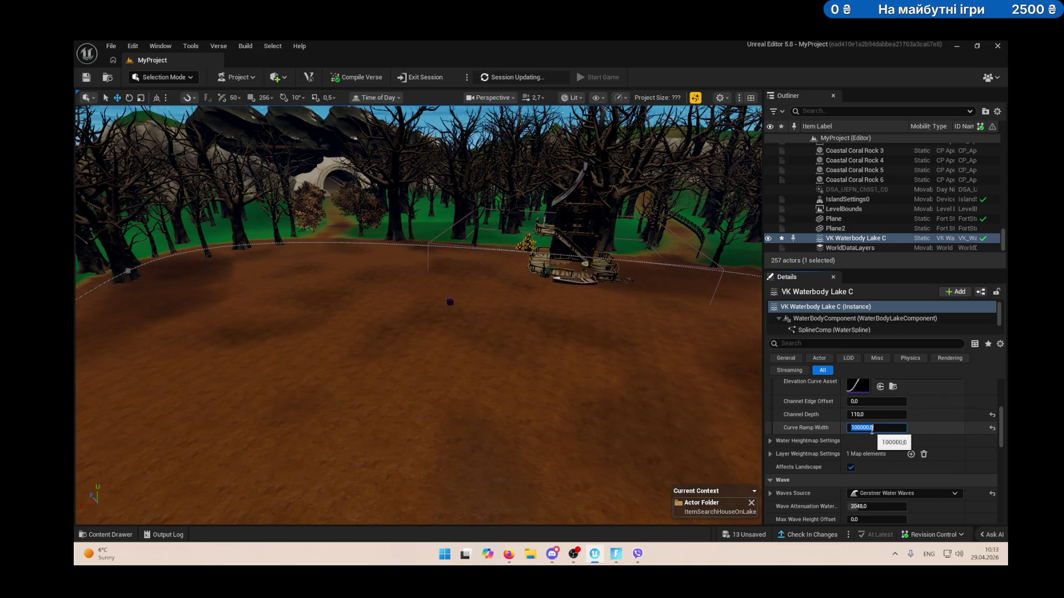
key(Return)
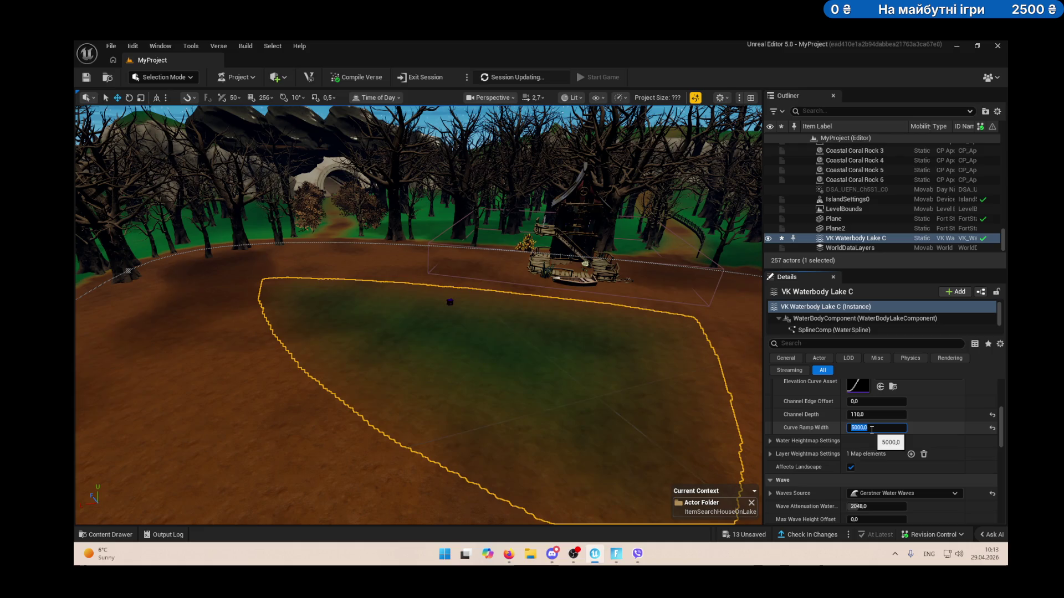
drag(613, 404, 613, 404)
click(872, 428)
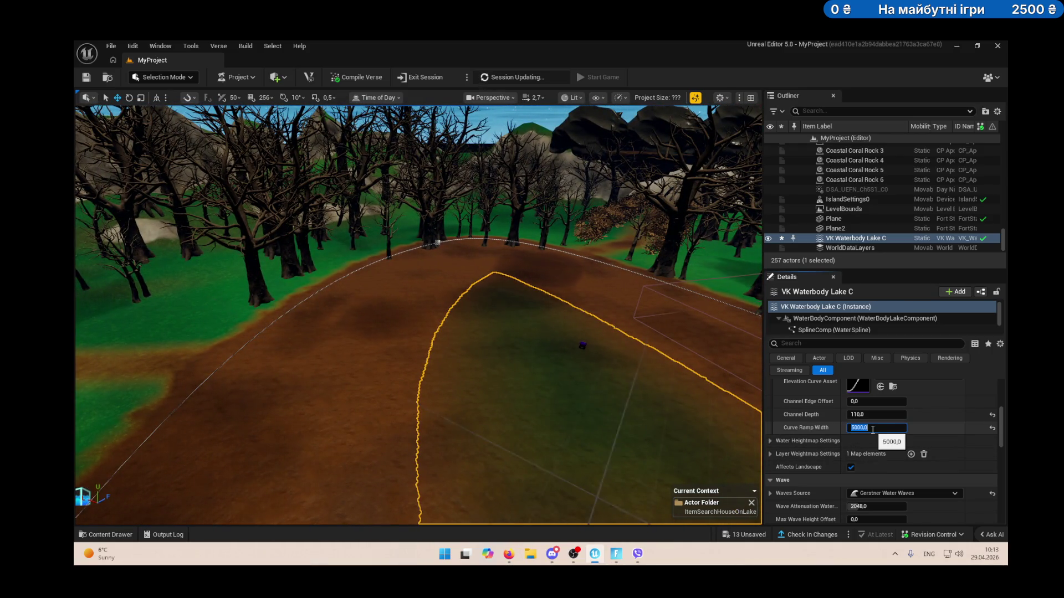
text(800)
key(Return)
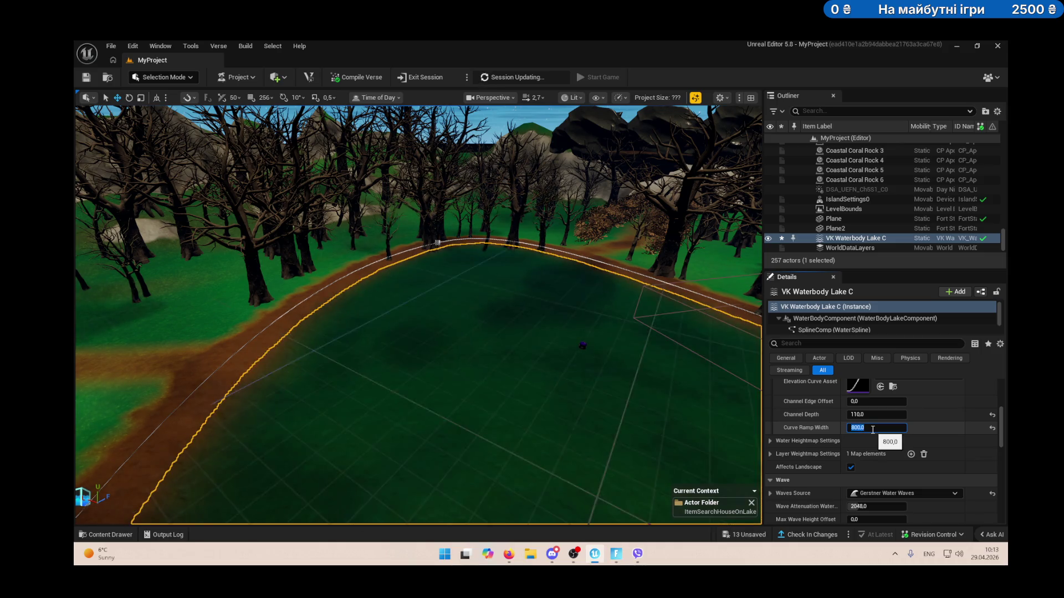
drag(392, 306, 76, 133)
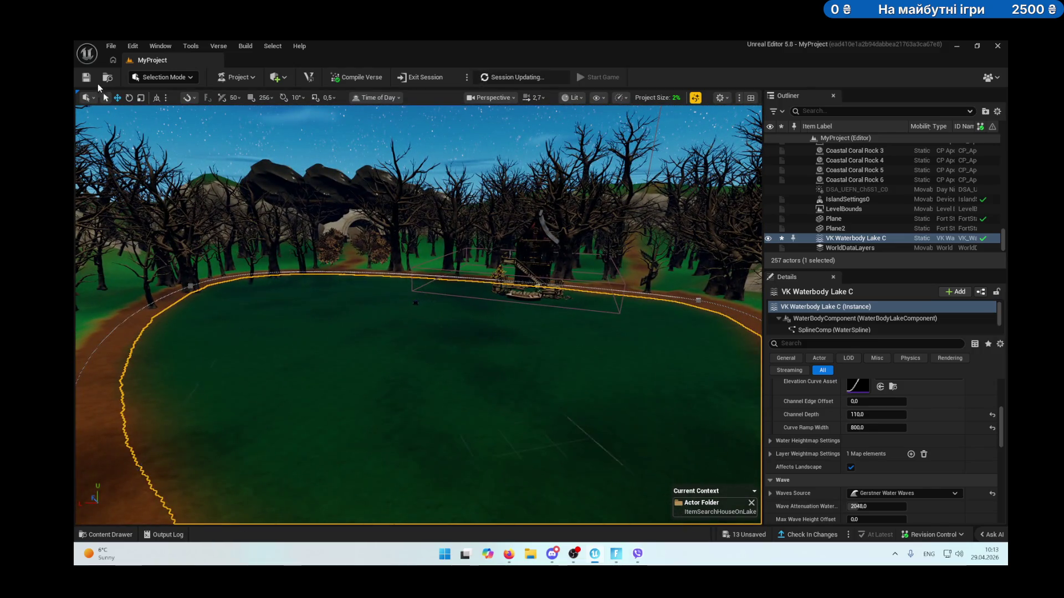
key(ctrl+s)
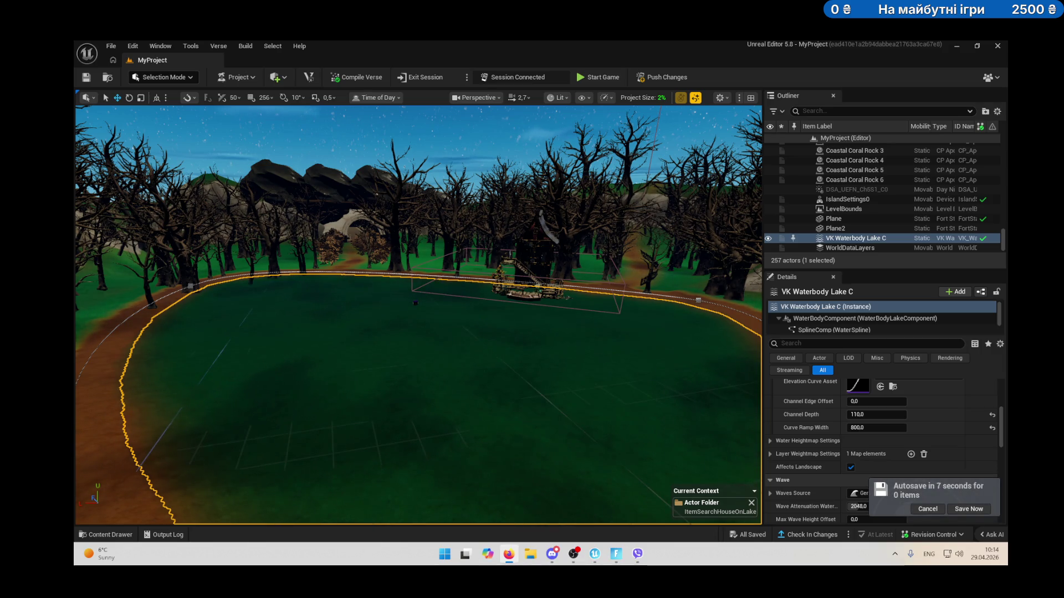
Launch a test game of the island from the toolbar's Start Game.
click(590, 80)
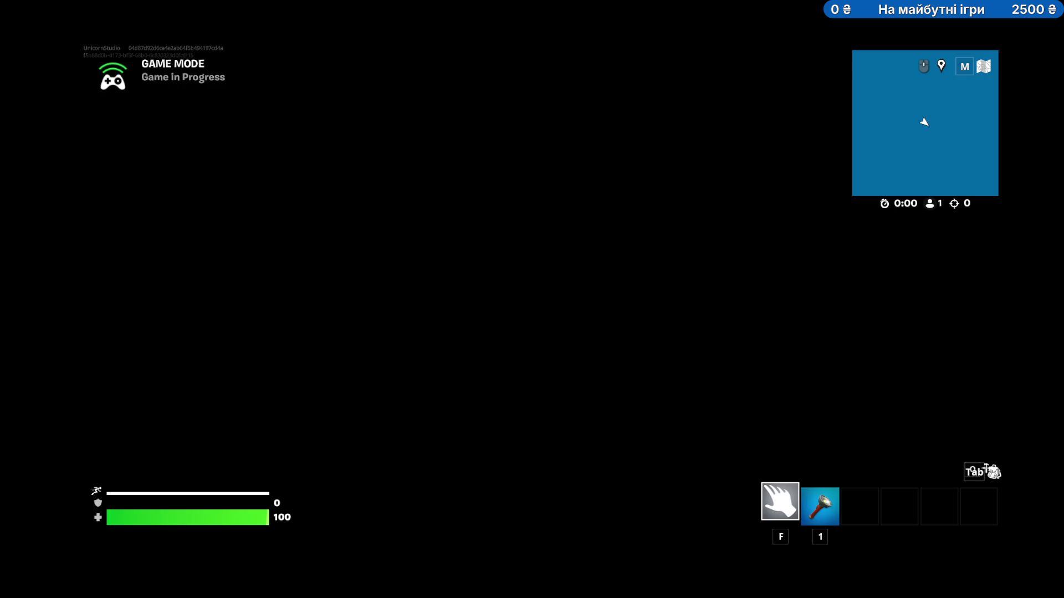
Equip the flashlight, walk through the clearing toward the bench, and open the in-game menu.
key(1)
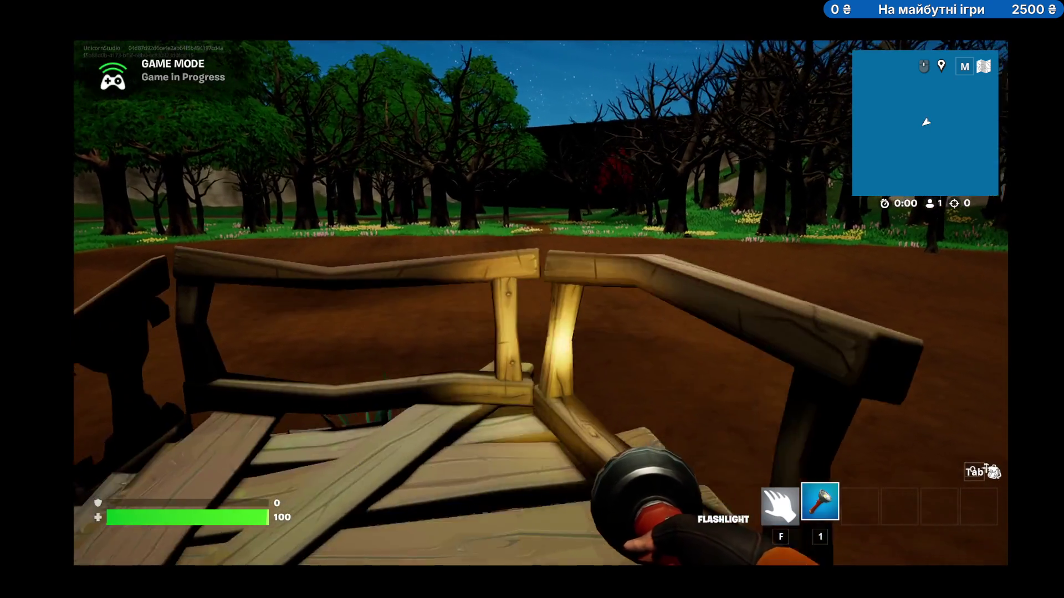
key(w)
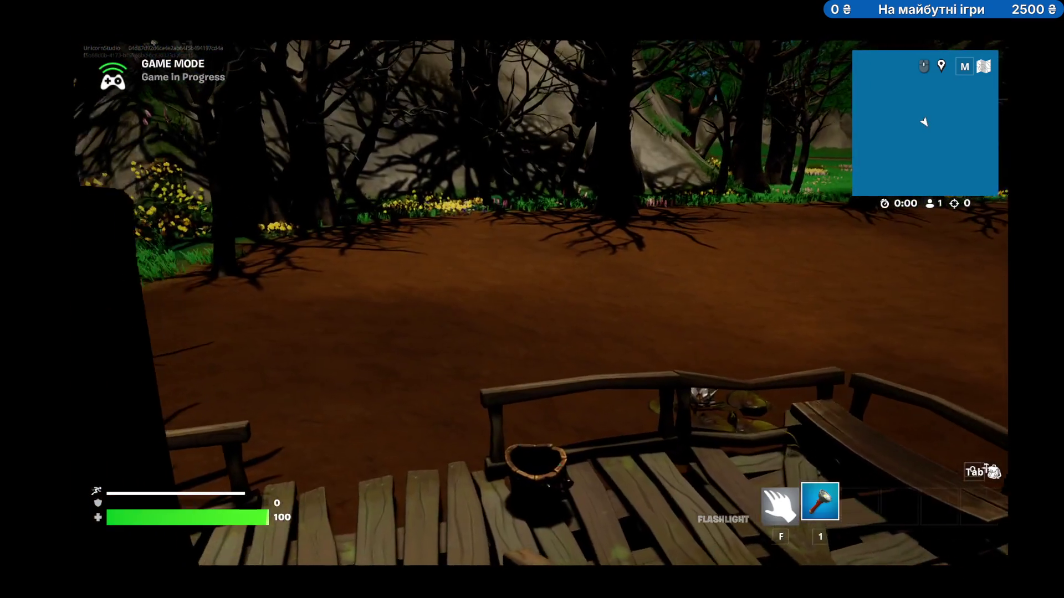
key(w)
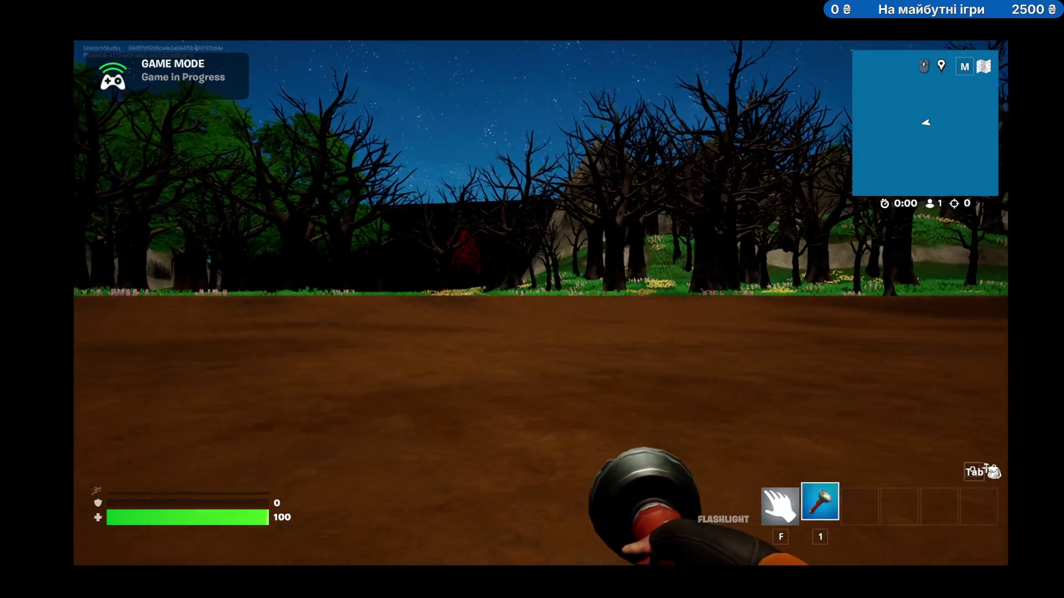
key(shift)
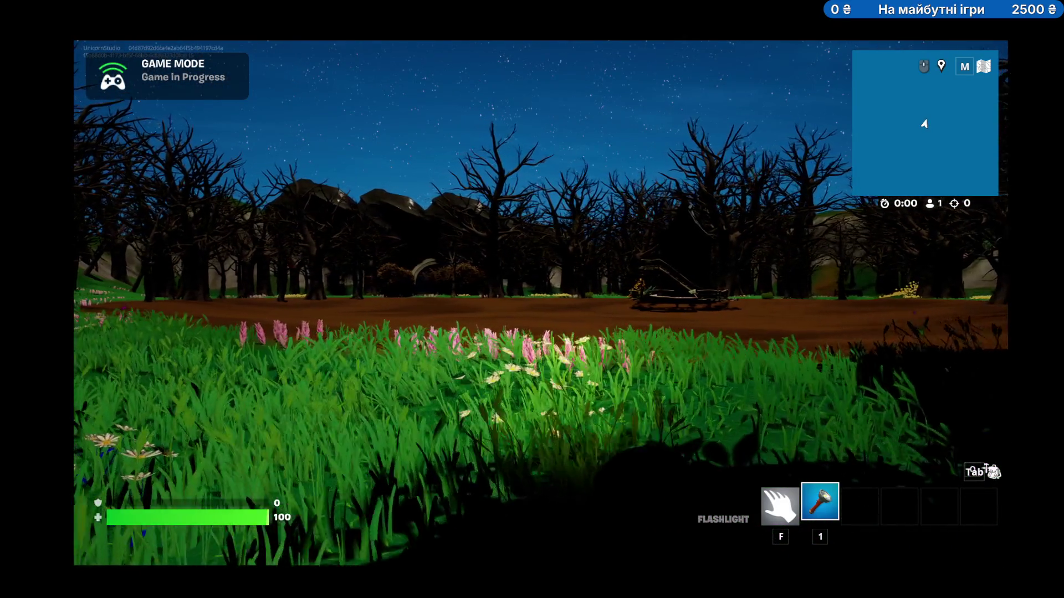
key(w)
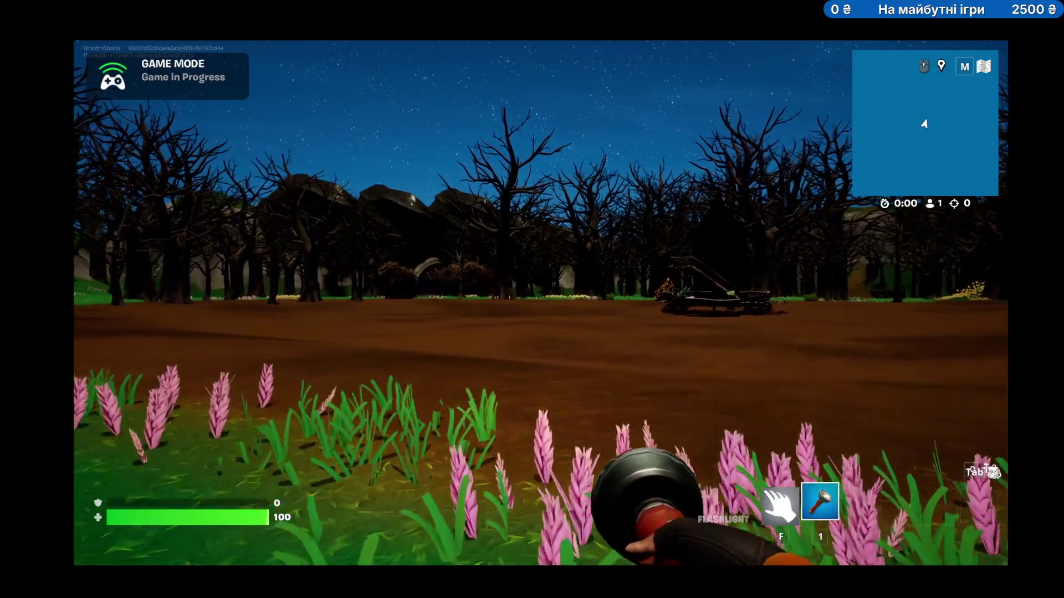
key(w)
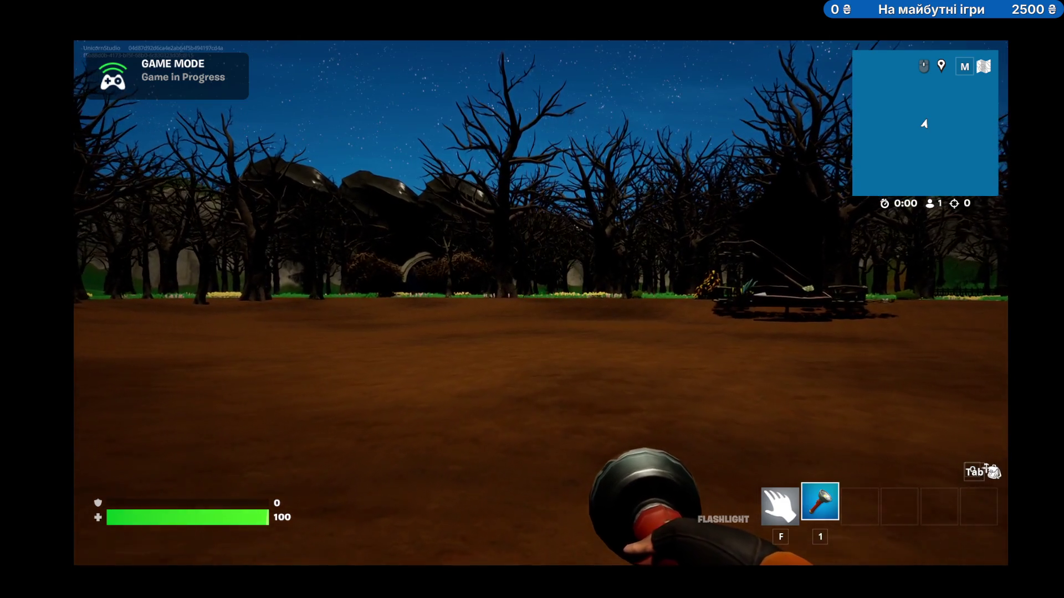
key(Escape)
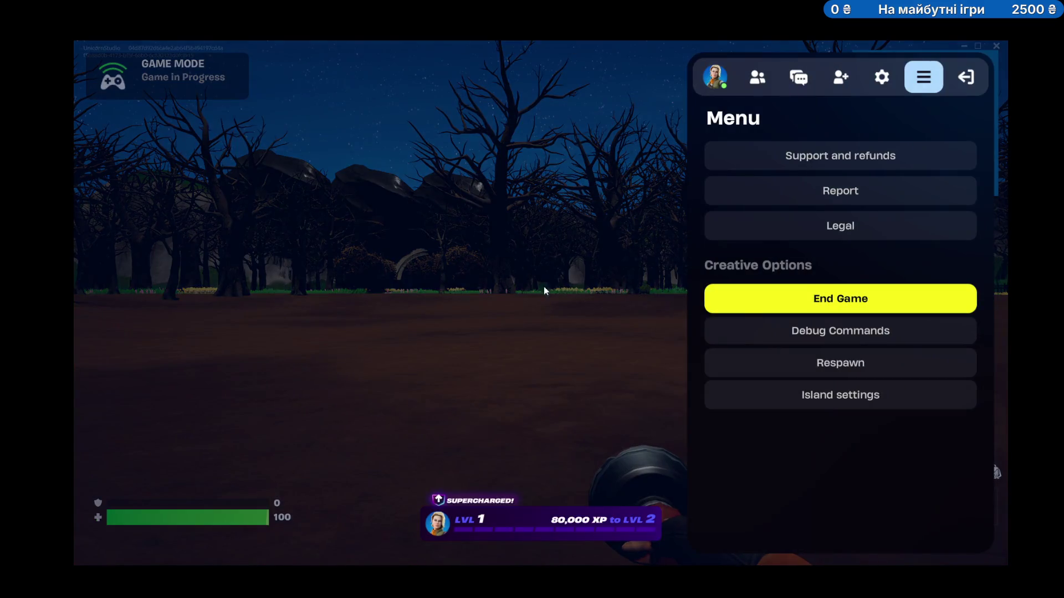
End the test game, push changes to the session, and switch to the Hugging Face page.
click(852, 294)
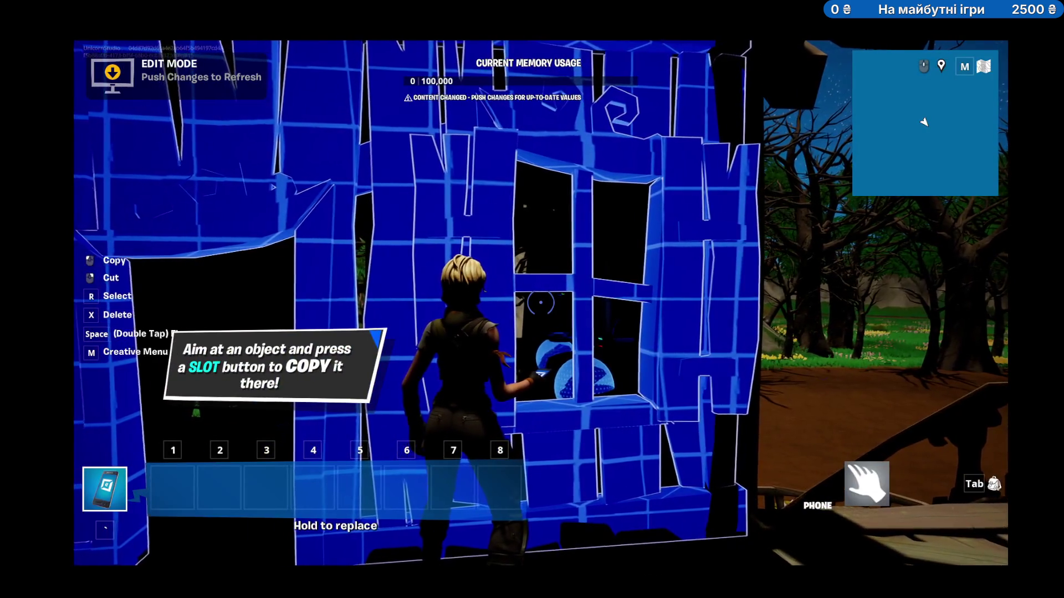
key(alt+Tab)
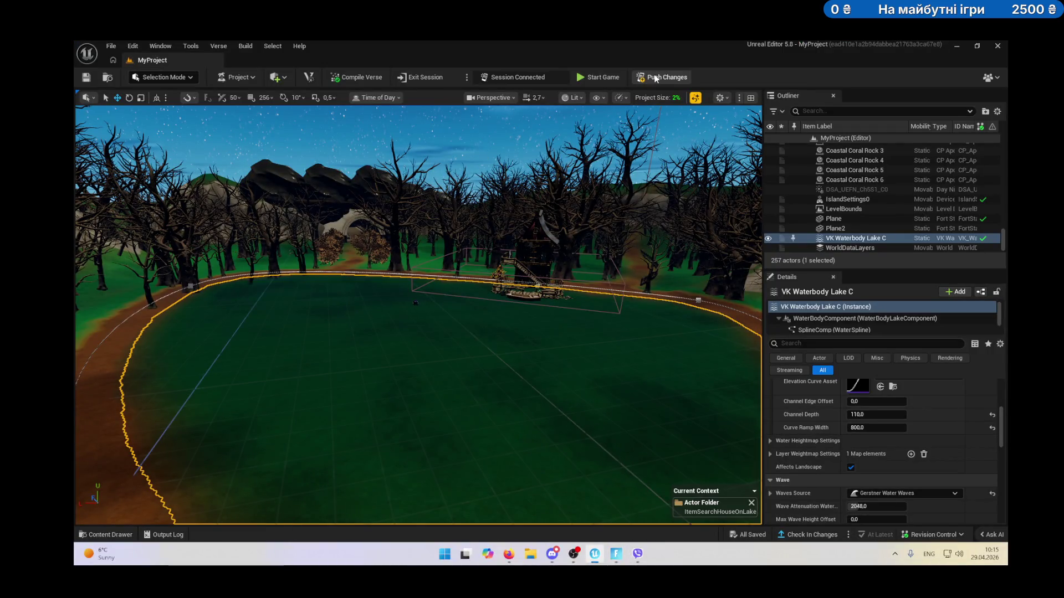
click(655, 79)
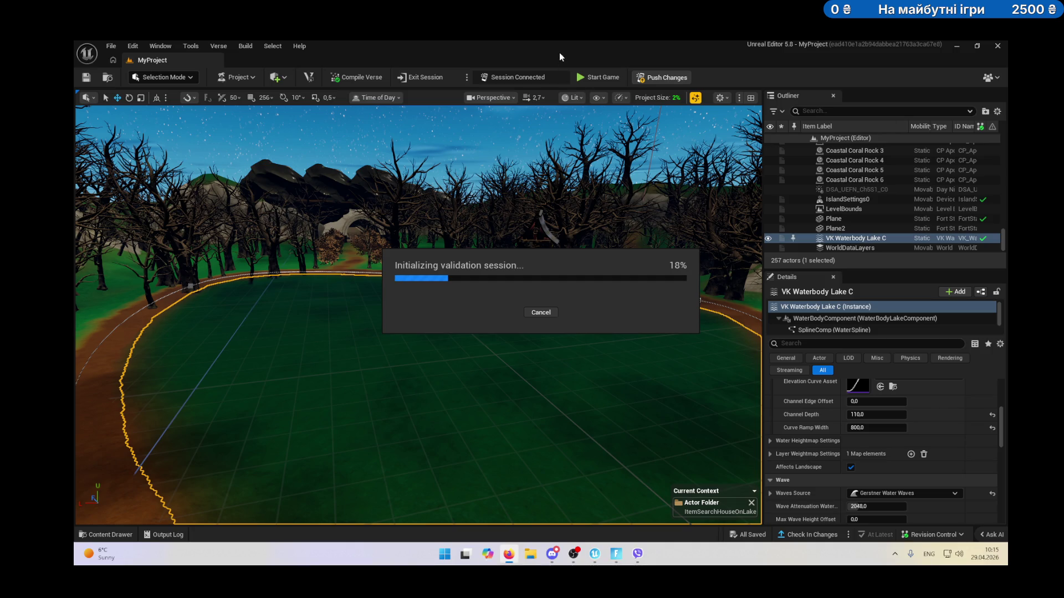
key(alt+Tab)
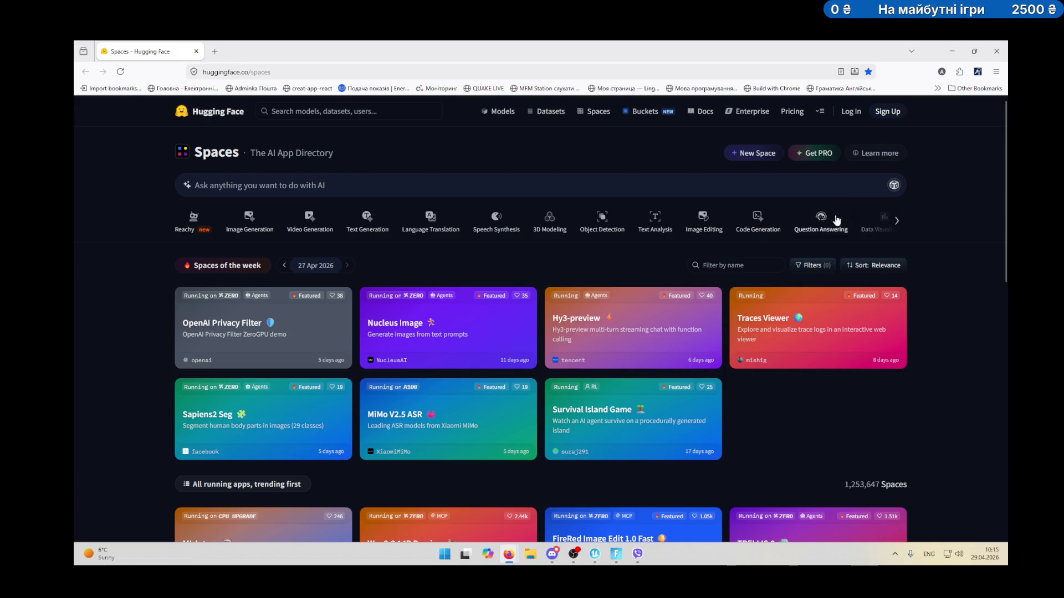
Browse through the Spaces categories, then search the AI app directory for 'sound'.
click(895, 222)
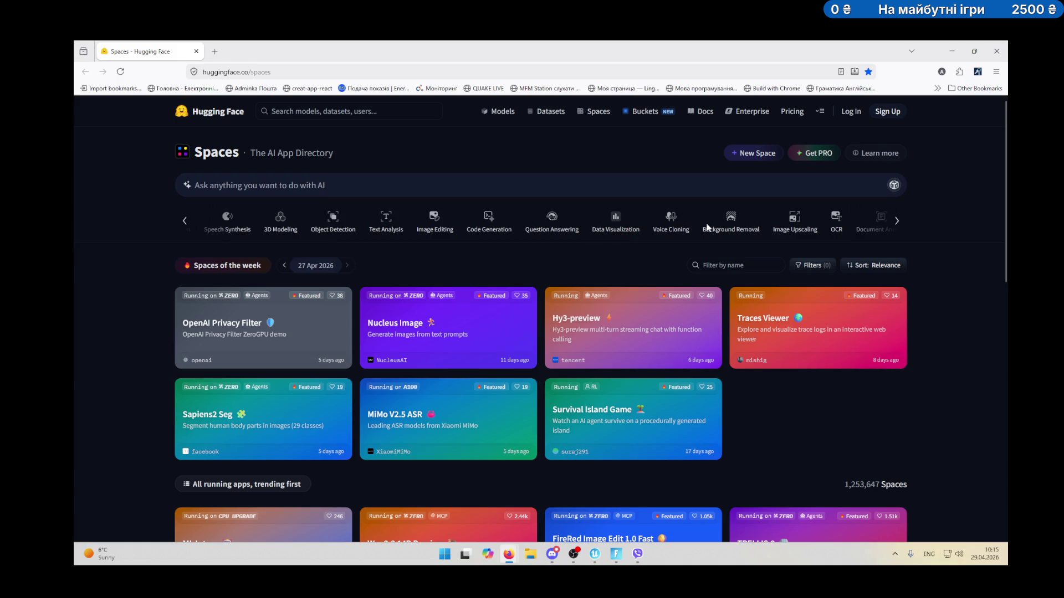
click(897, 221)
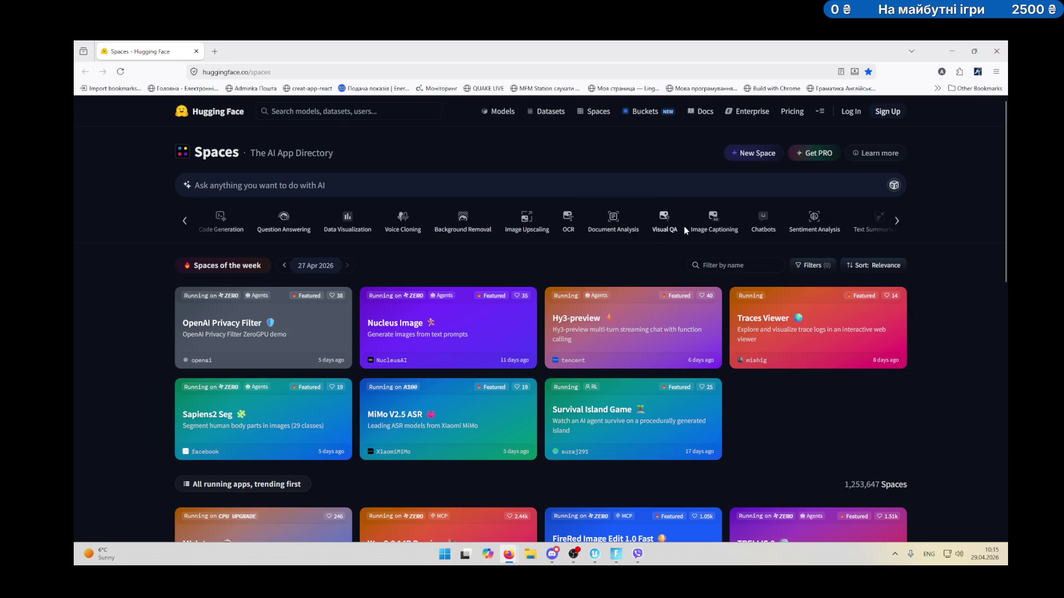
click(897, 222)
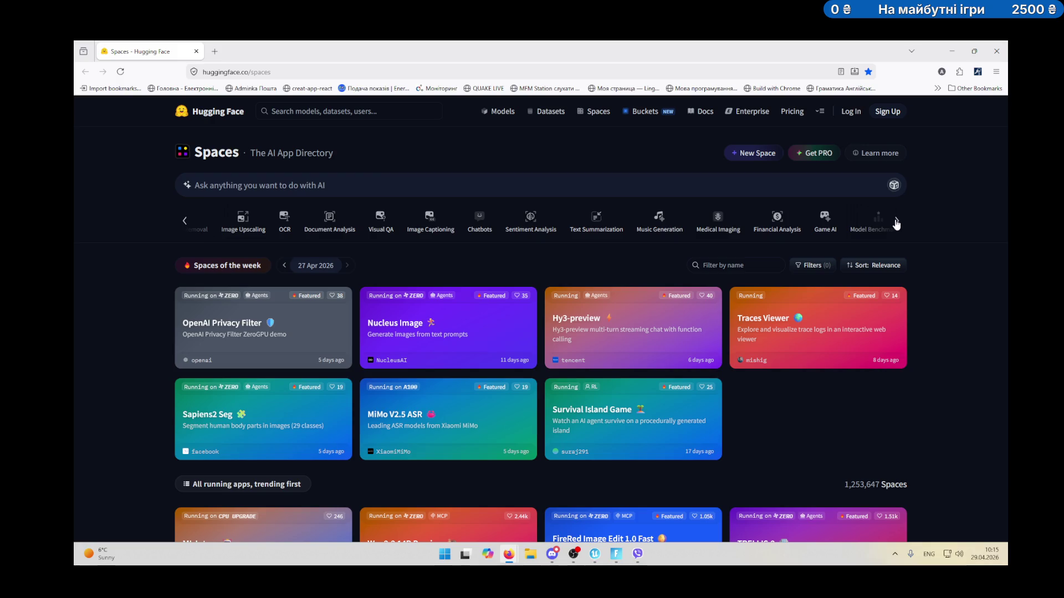
click(897, 222)
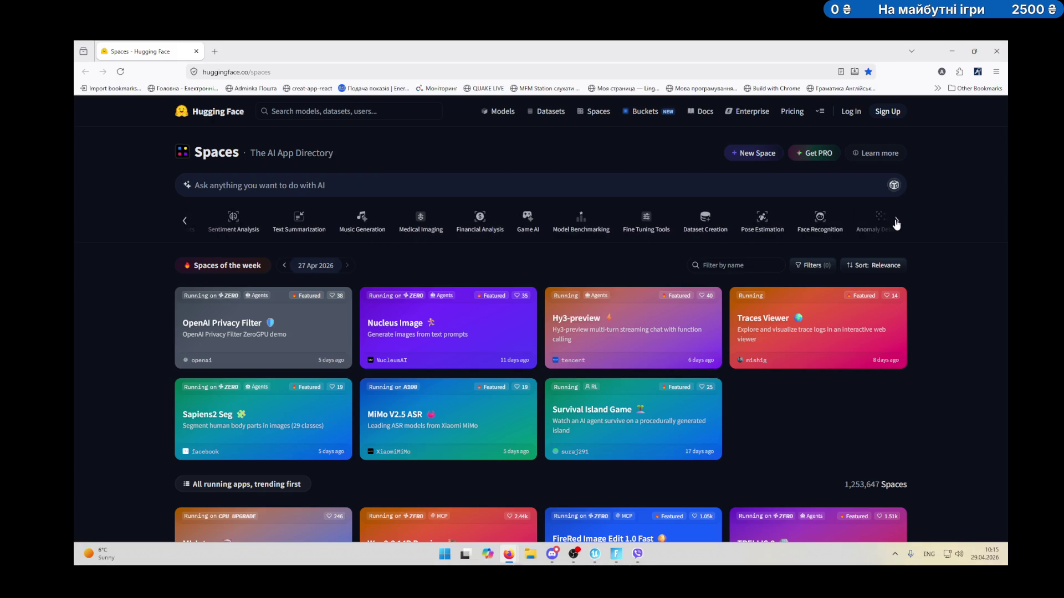
click(904, 220)
click(737, 182)
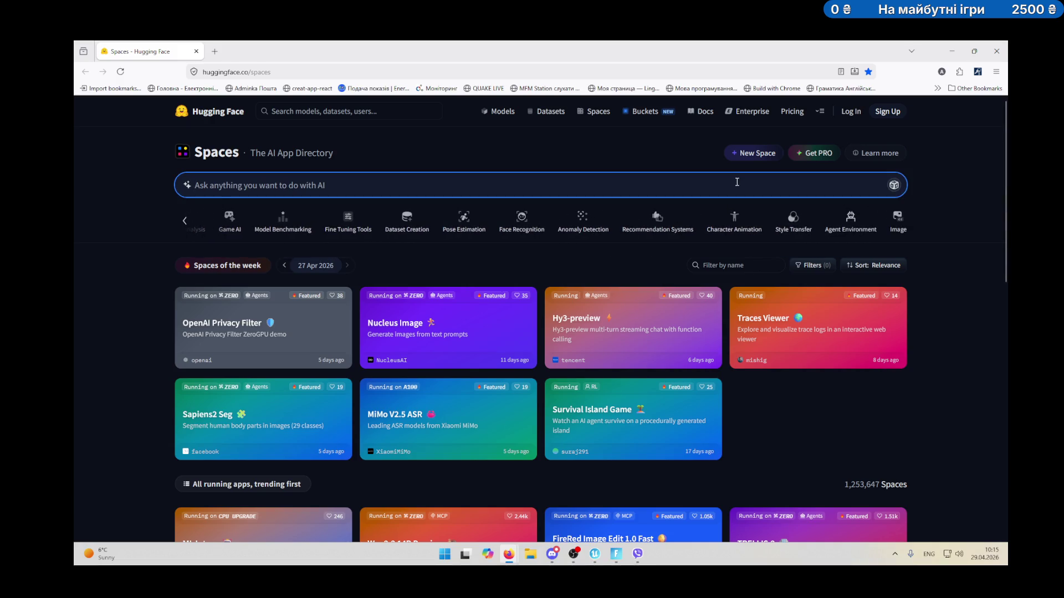
text(sound)
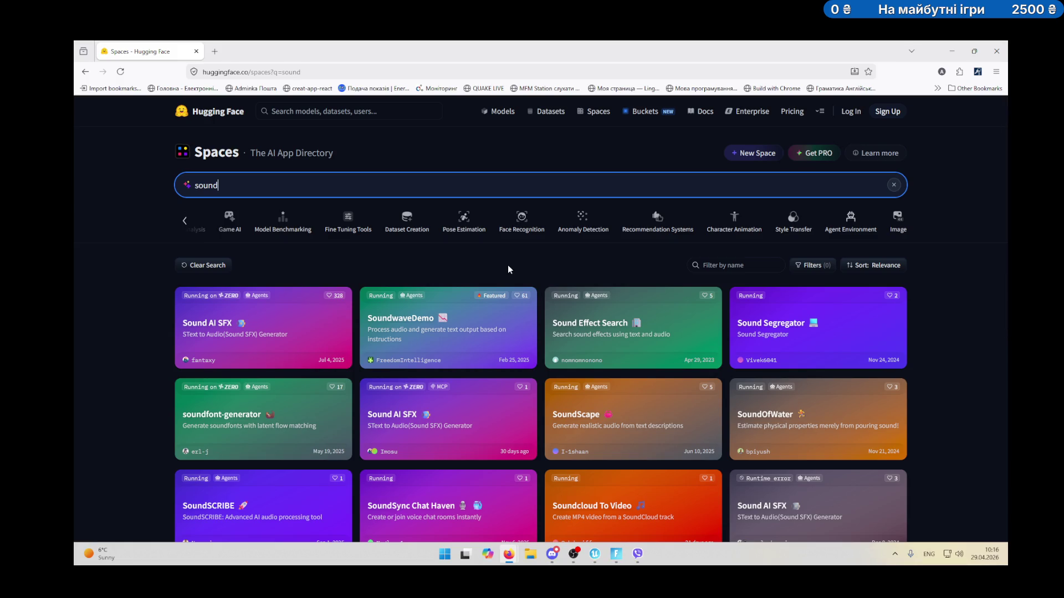
Scroll down through the 'sound' Spaces results to review the app cards.
scroll(514, 386, down, 1)
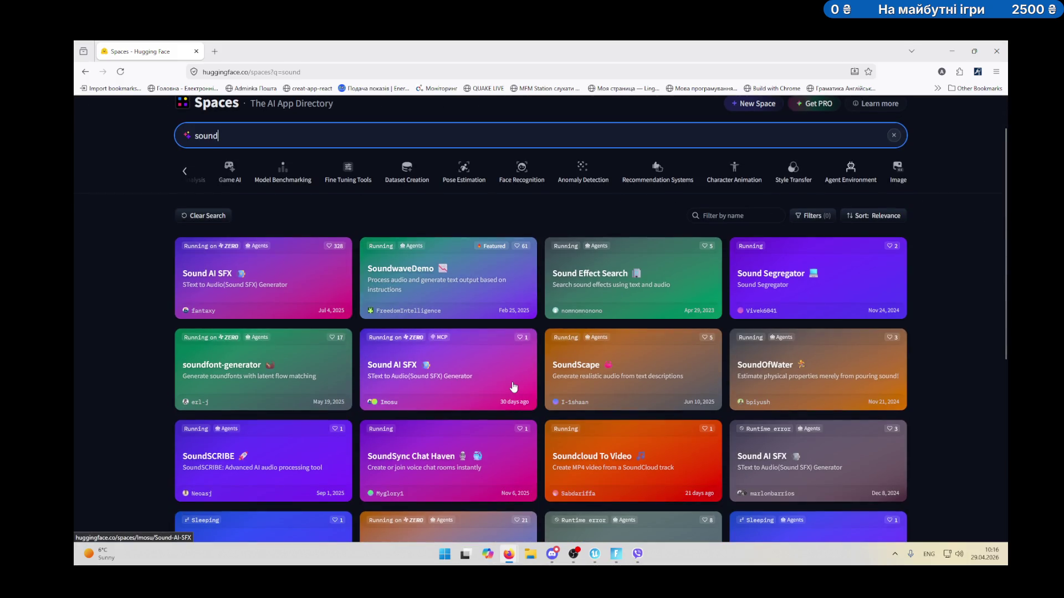
scroll(514, 390, down, 1)
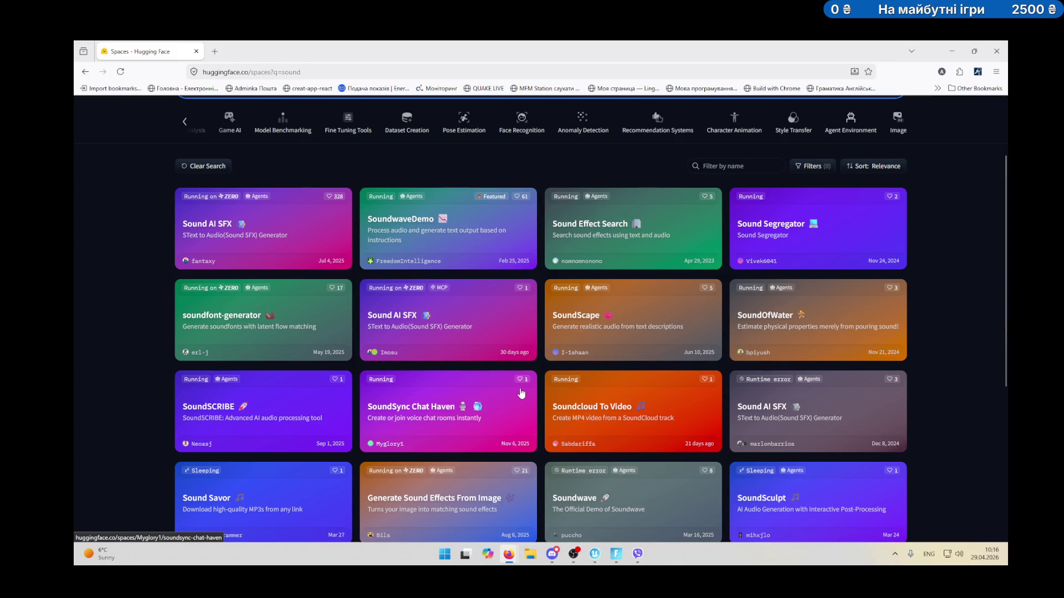
scroll(539, 393, down, 1)
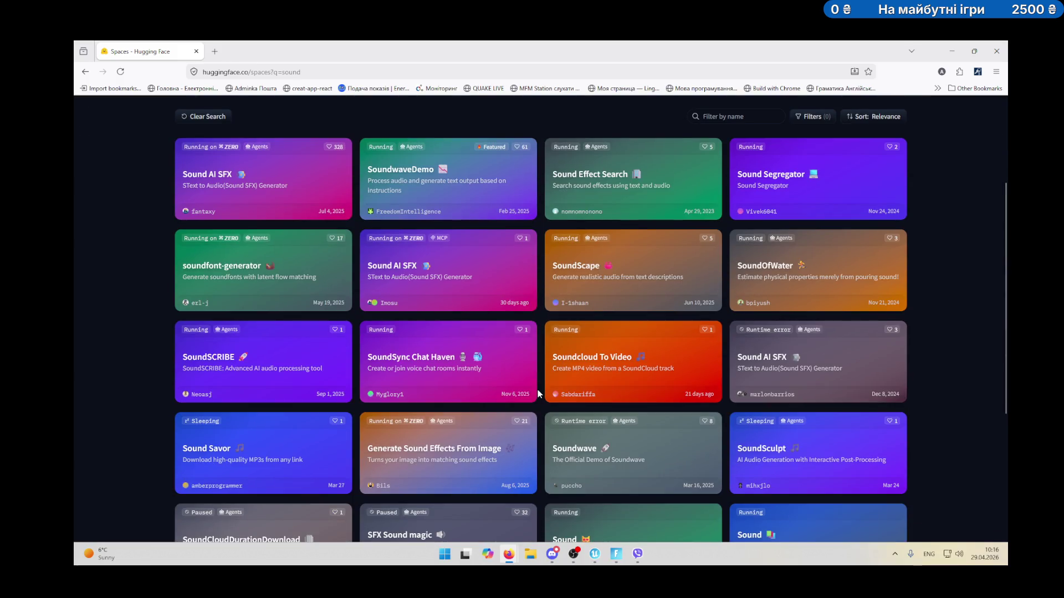
scroll(538, 390, down, 1)
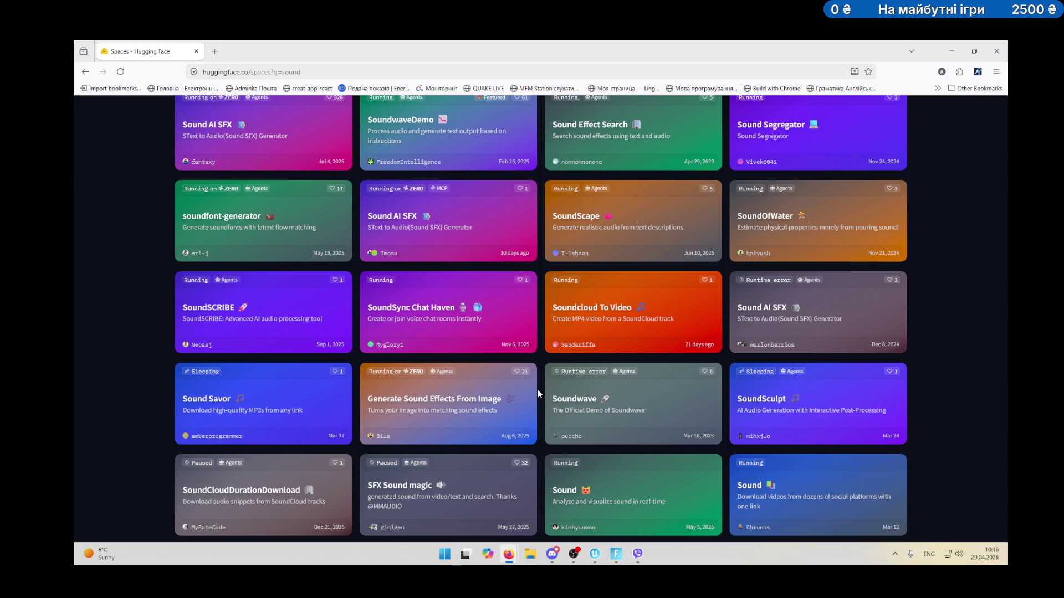
scroll(537, 390, down, 1)
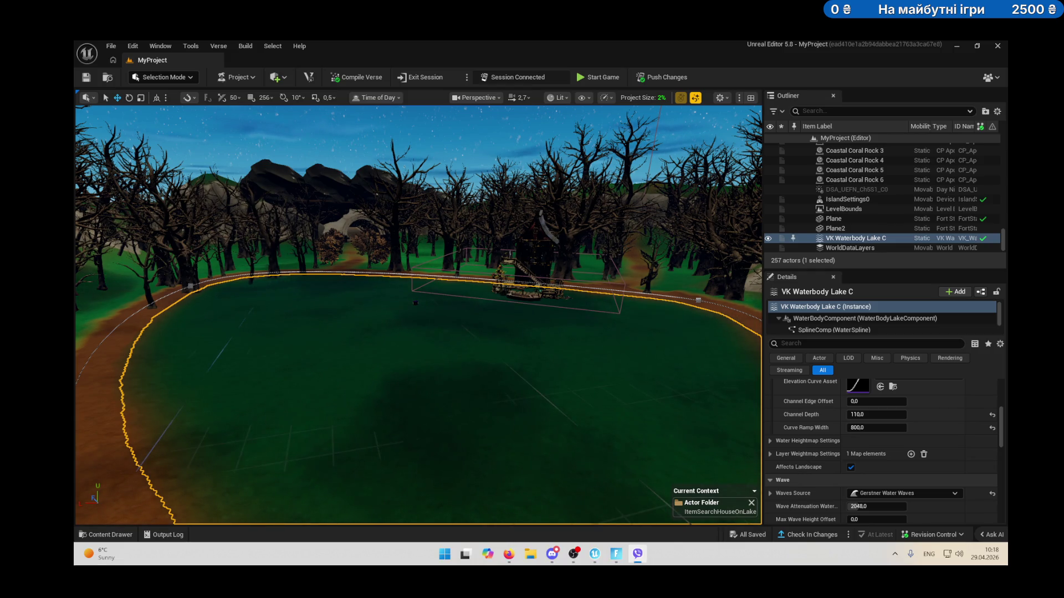
key(alt+shift)
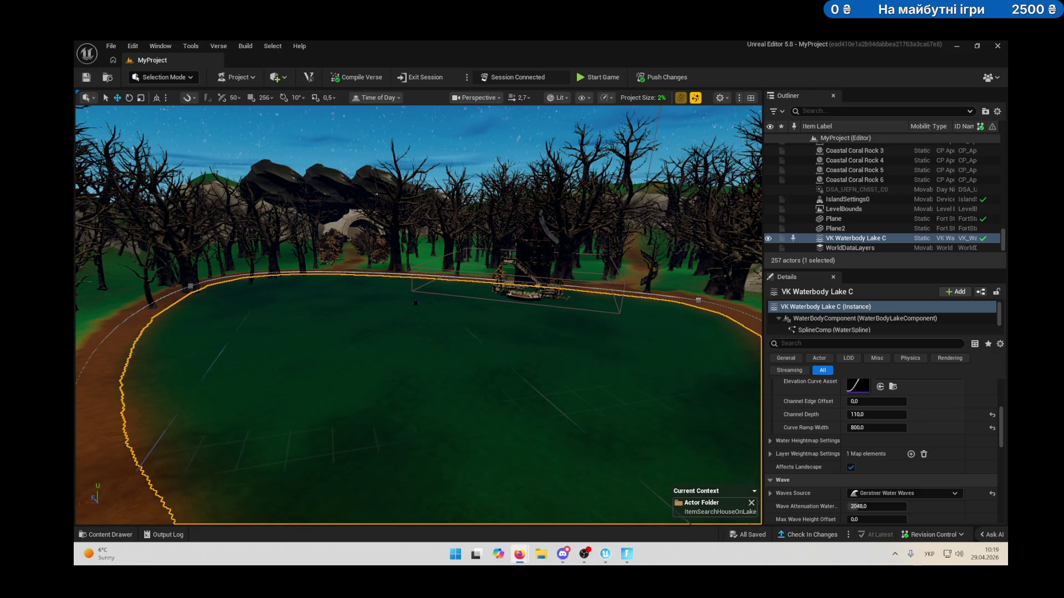
click(894, 554)
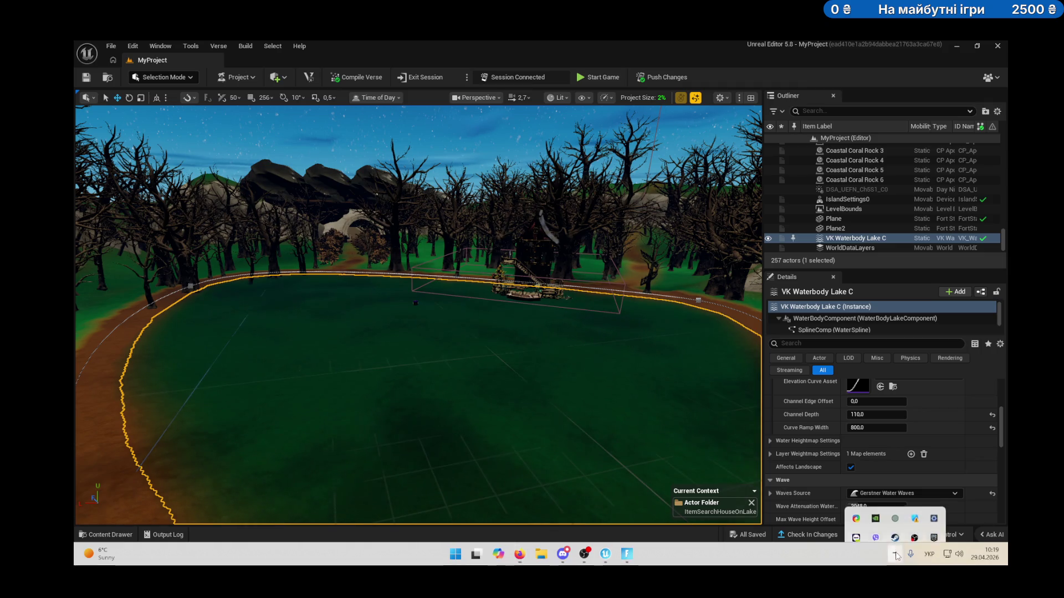
click(875, 524)
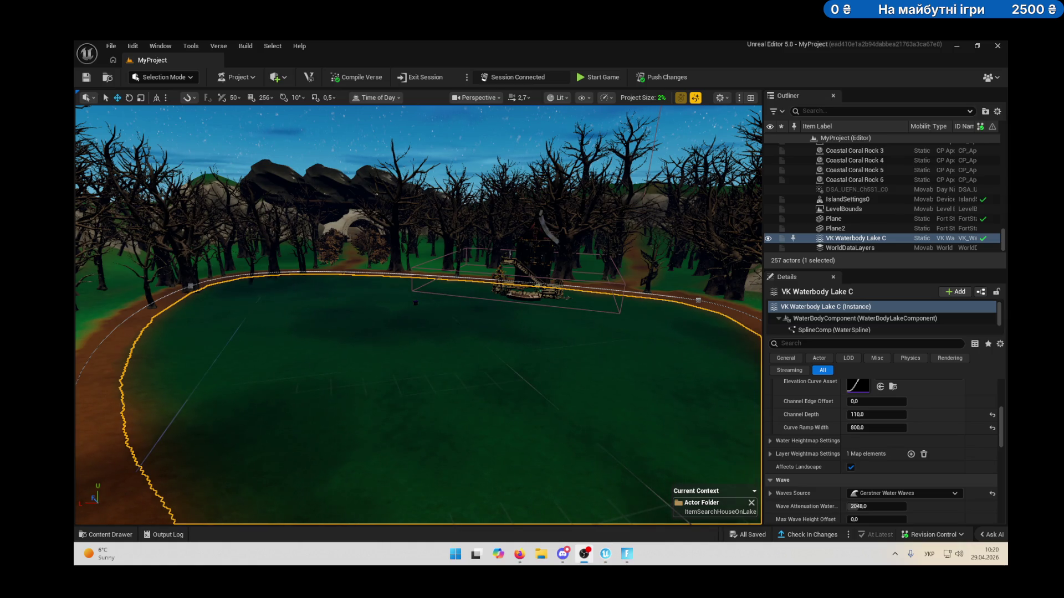
click(584, 554)
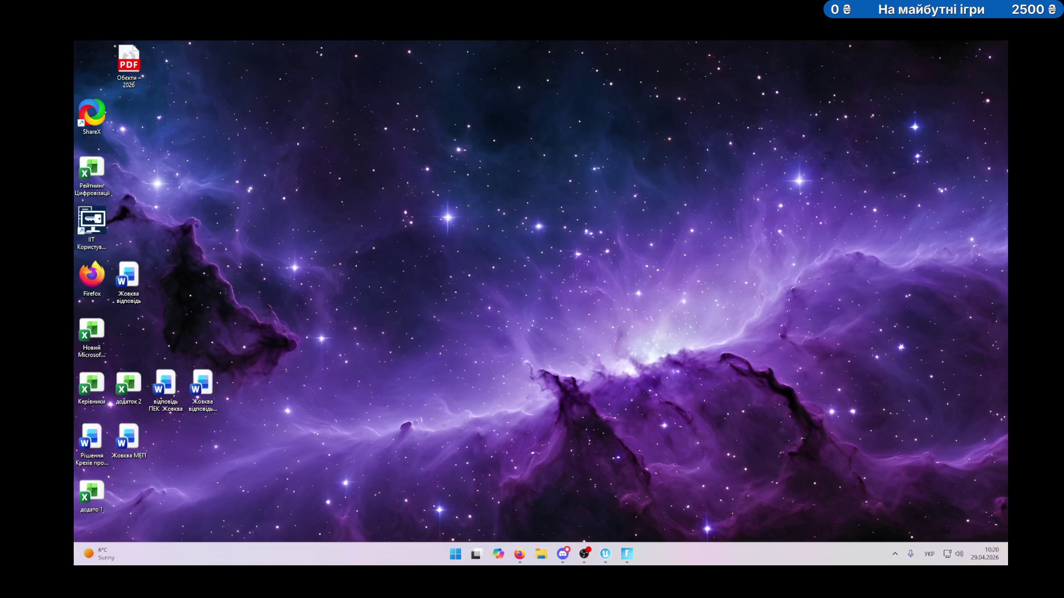
Switch to the browser and search Spaces for 'звуки для'.
key(alt+Tab)
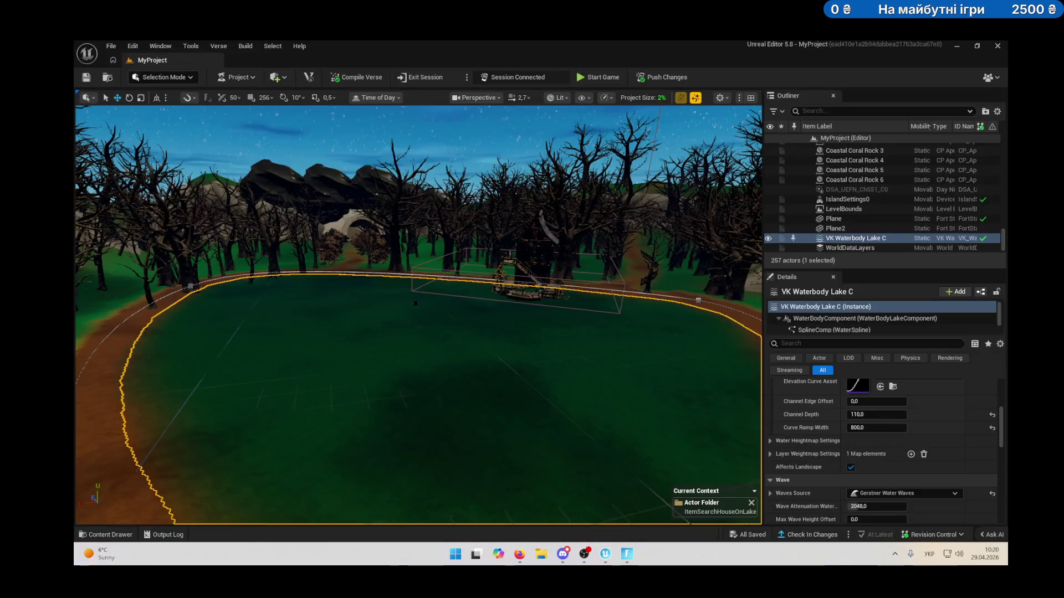
click(519, 554)
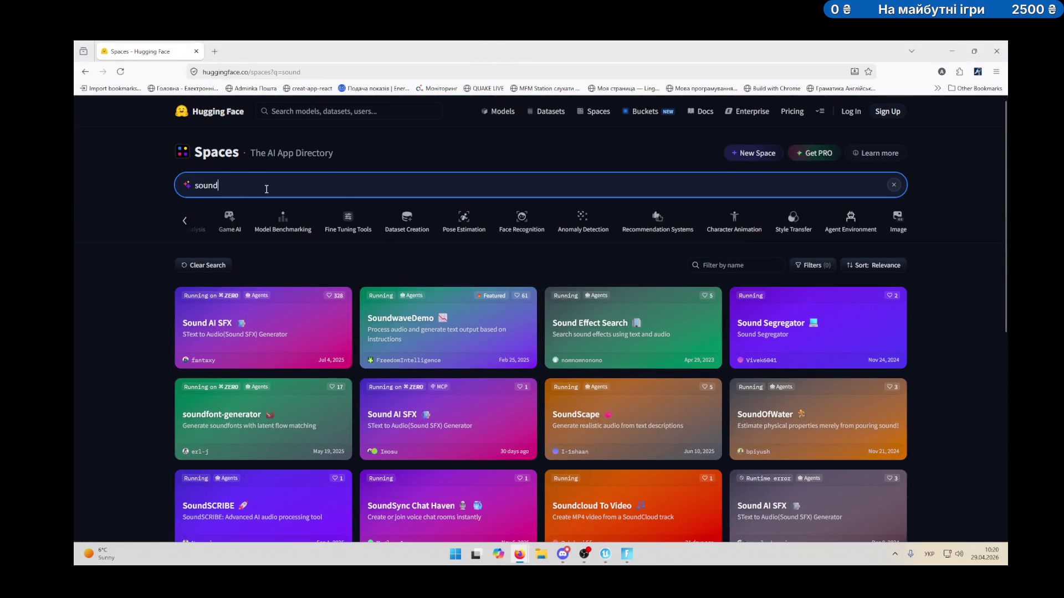
key(BackSpace)
key(BackSpace)
key(BackSpace)
text(звук)
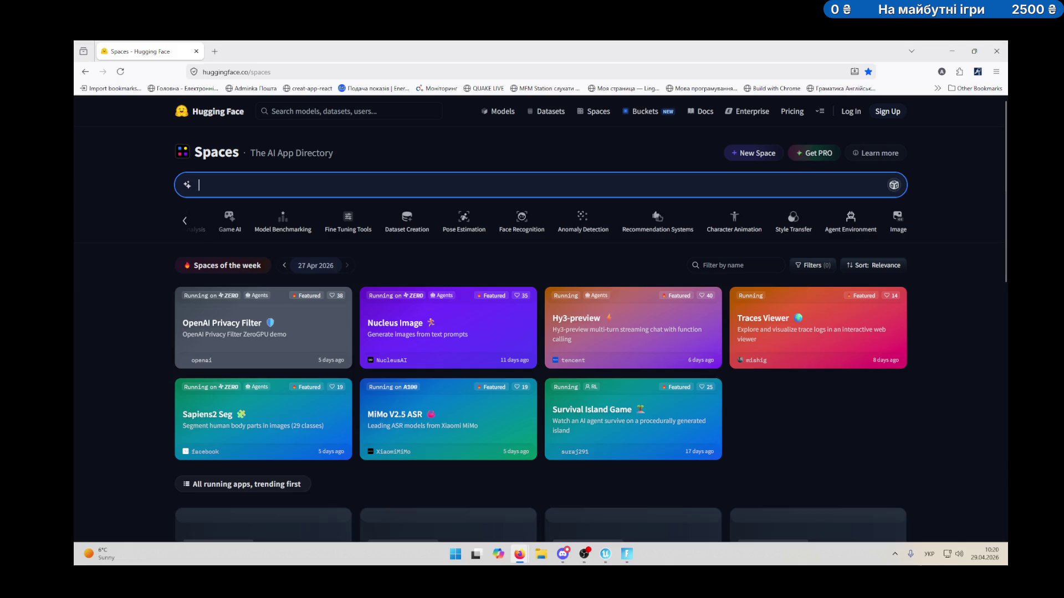
text(ки)
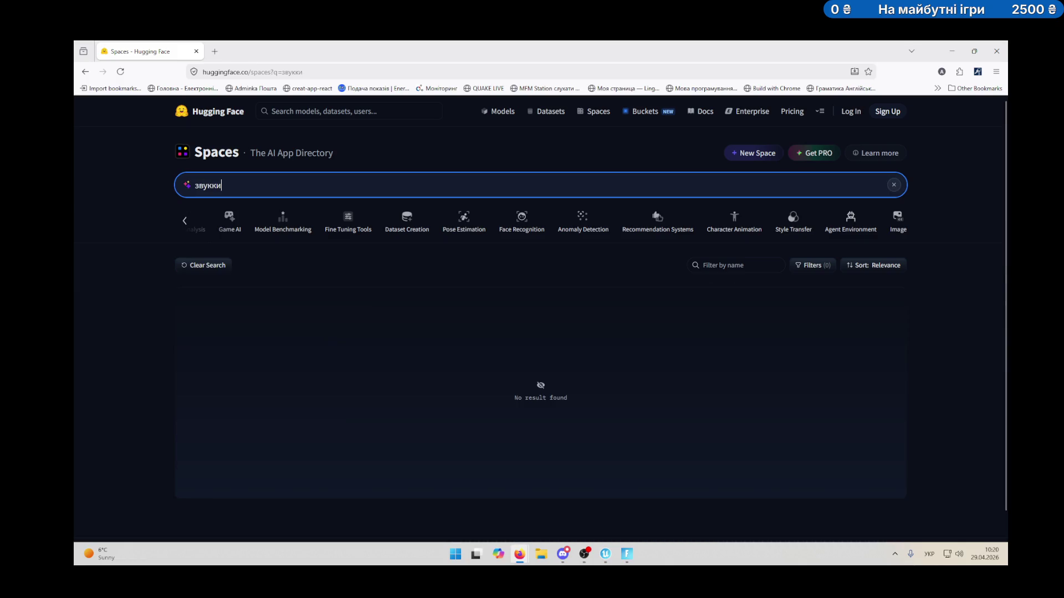
key(BackSpace)
key(BackSpace)
text(и для)
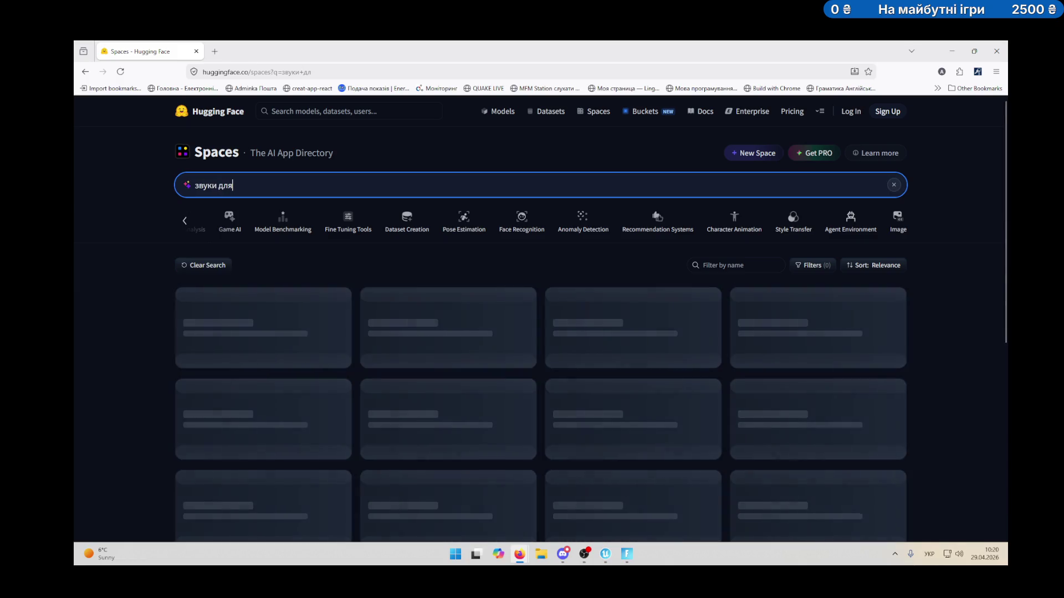
Replace the Spaces query with 'Генерація звуків' and check the results.
key(ctrl+a)
text(Ген)
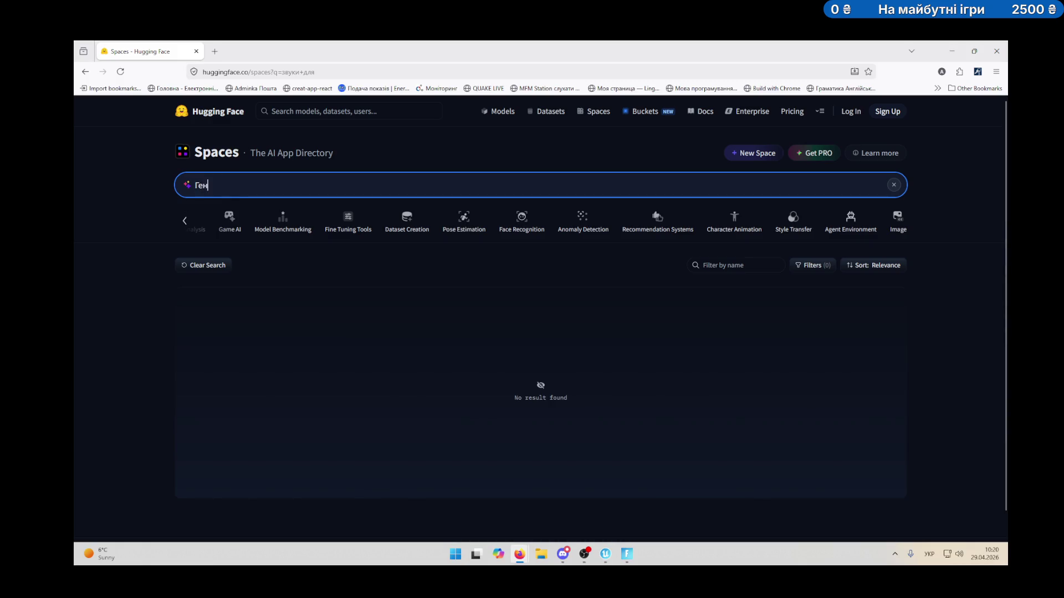
text(ерація звуків)
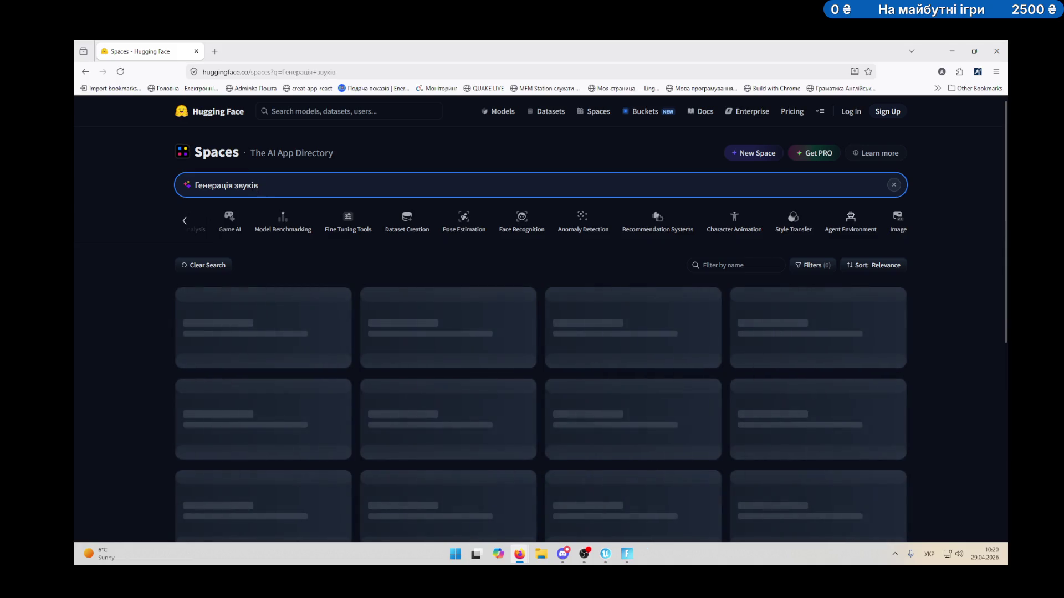
scroll(345, 257, down, 1)
drag(323, 166, 156, 164)
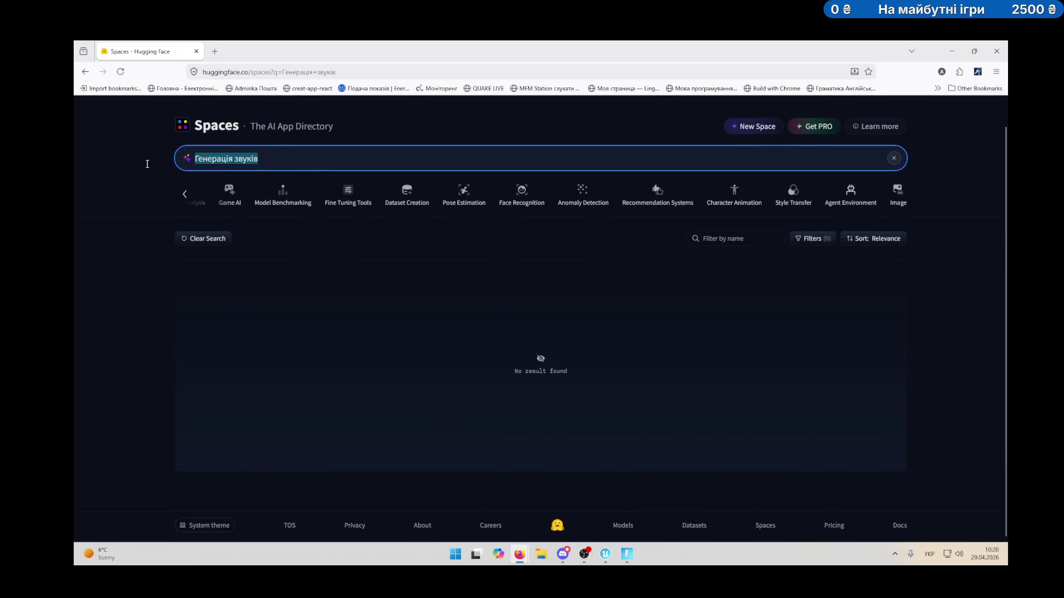
Switch to English, try the query 'noice', then search Spaces for 'sound' again.
key(alt+shift)
text(noice ge)
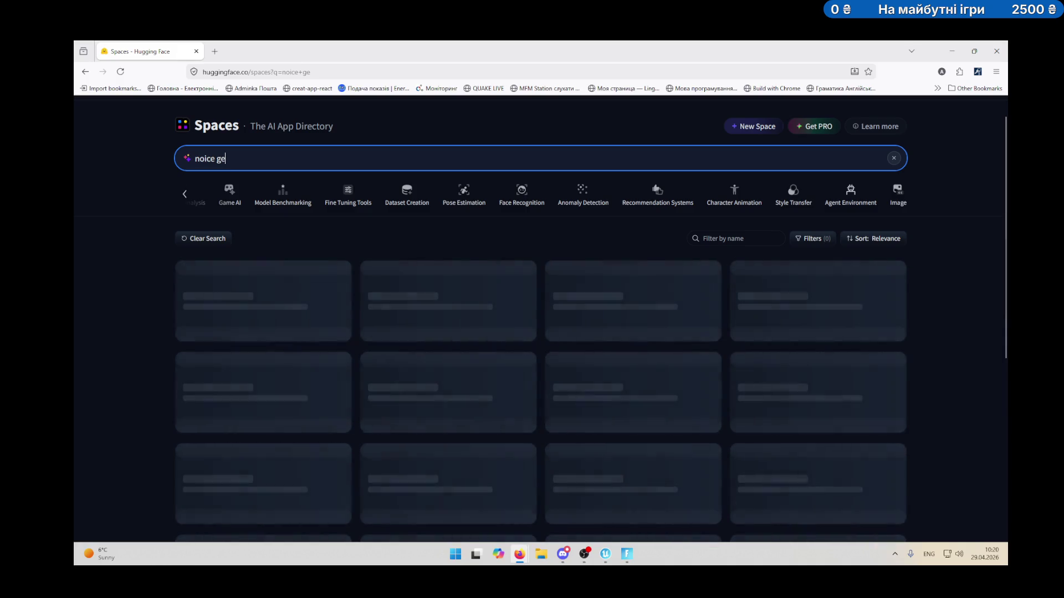
key(BackSpace)
key(BackSpace)
key(BackSpace)
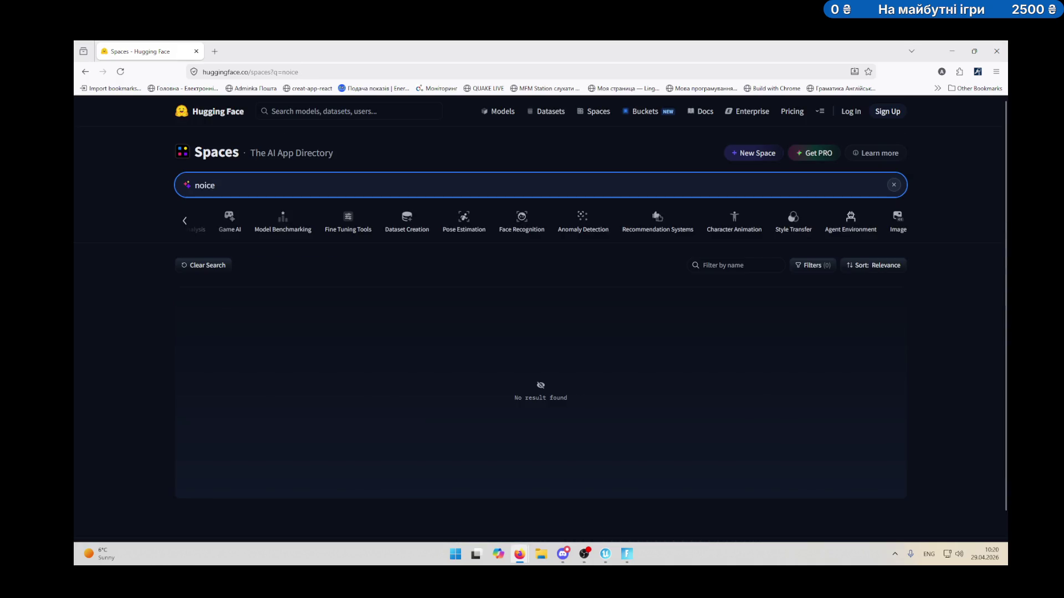
key(ctrl+a)
text(sound)
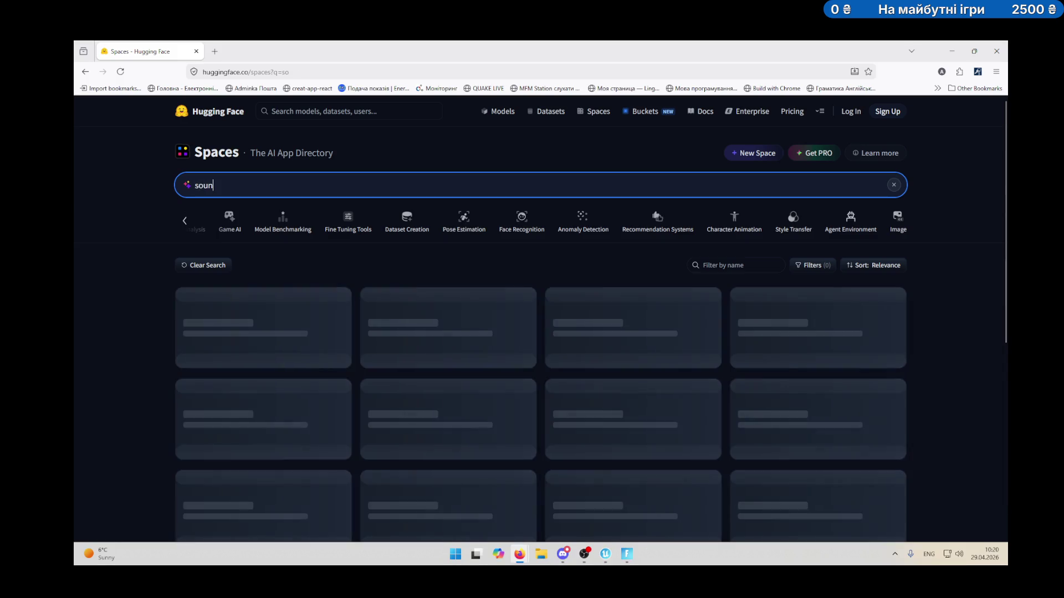
key(Escape)
key(alt+Tab)
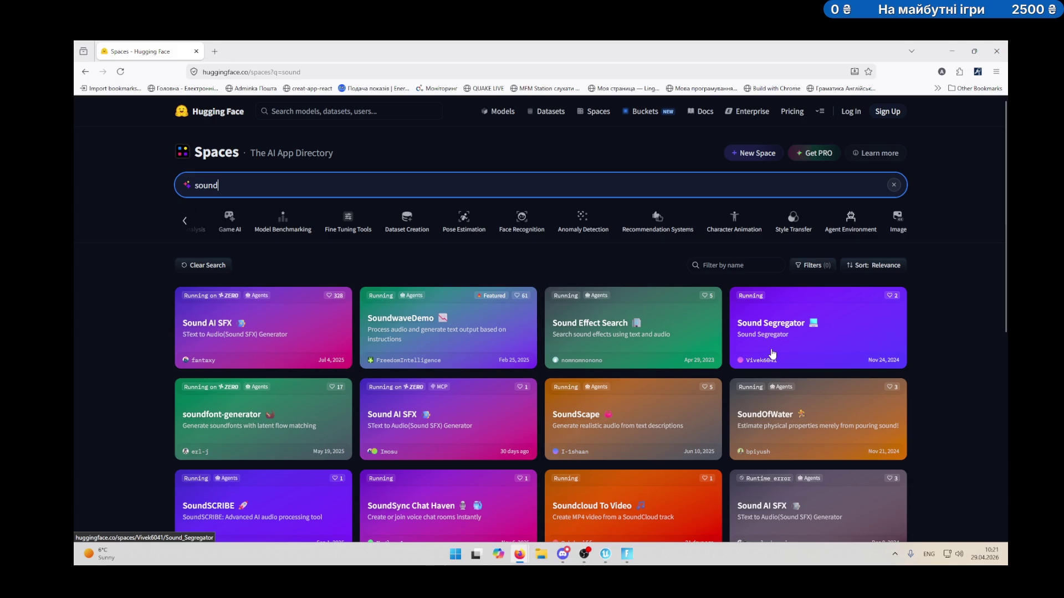
click(587, 339)
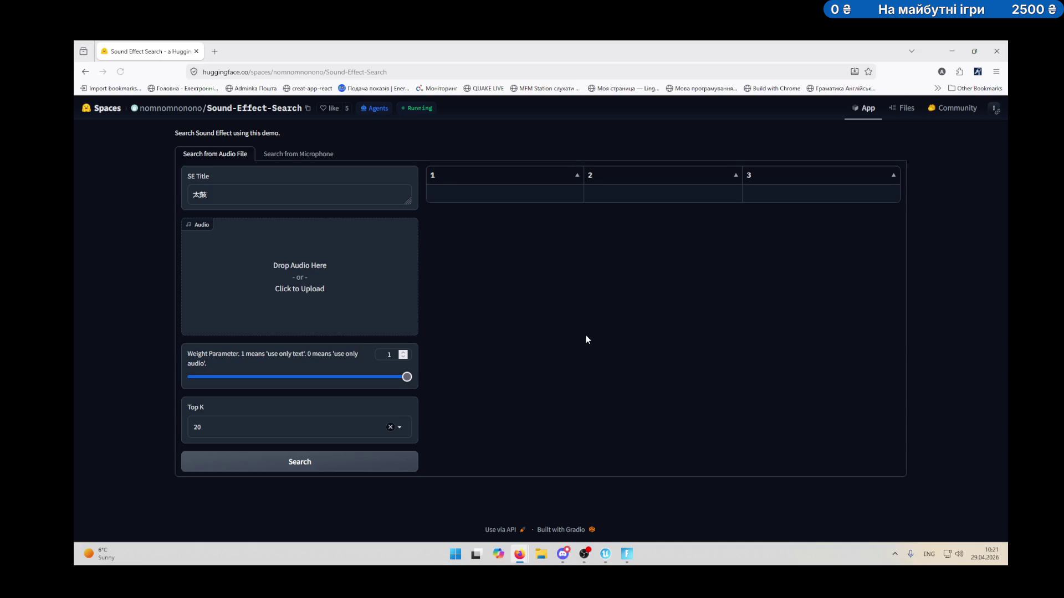
drag(275, 199, 182, 207)
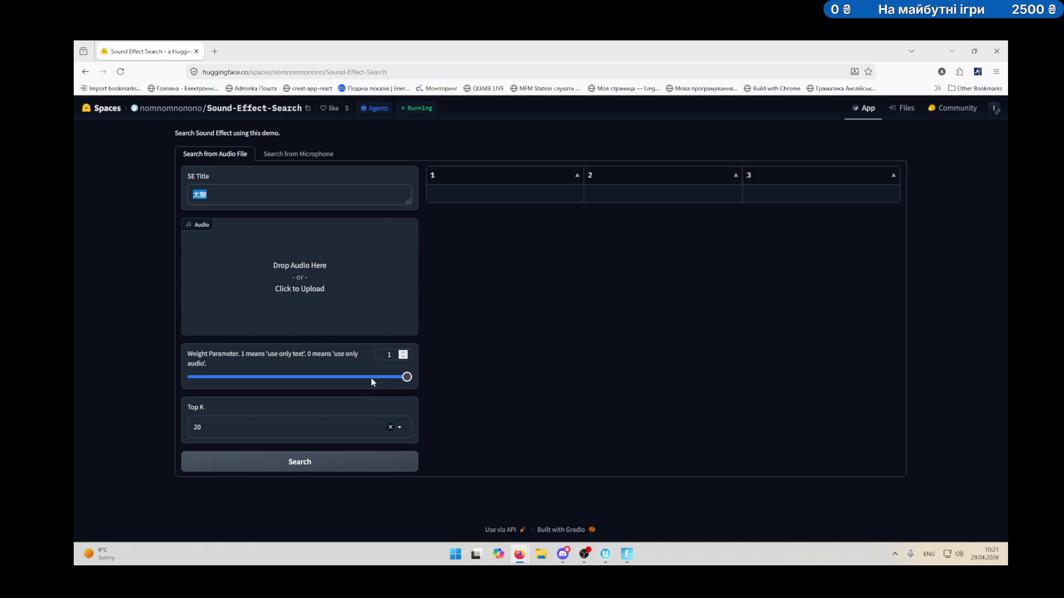
key(BackSpace)
click(85, 71)
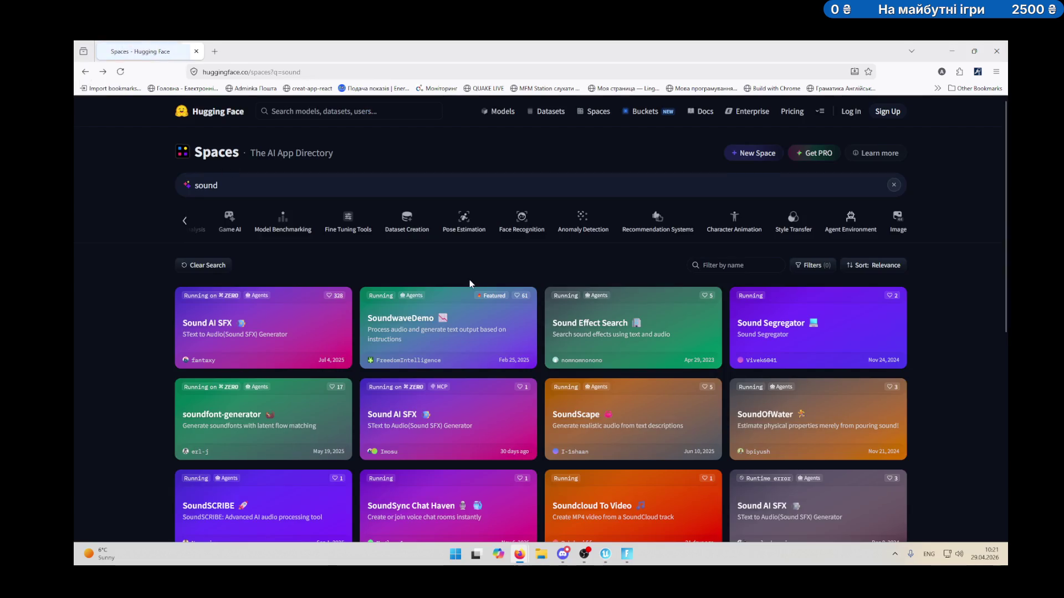
click(823, 349)
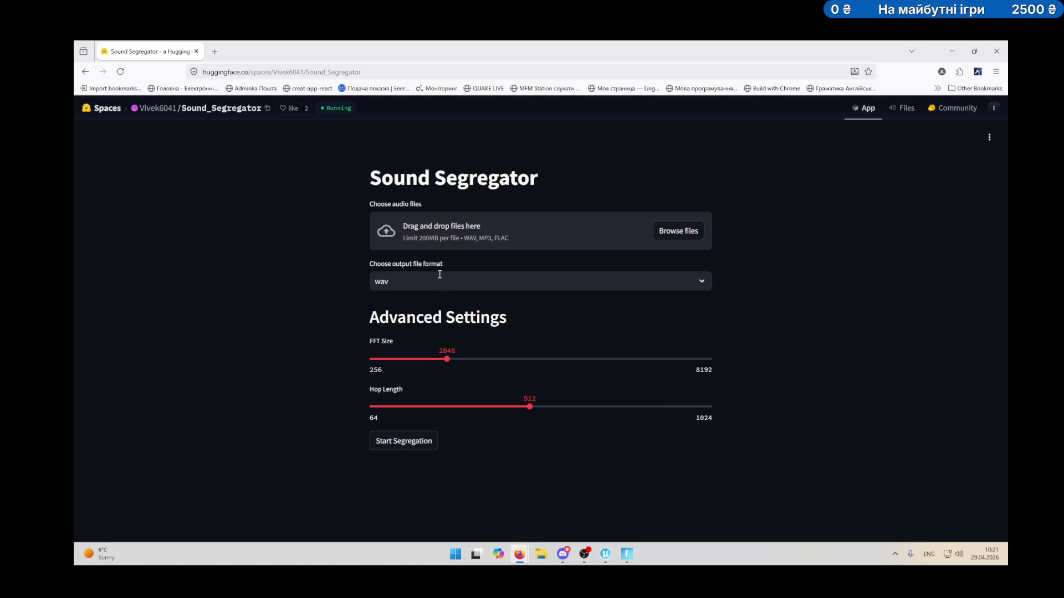
key(alt+Left)
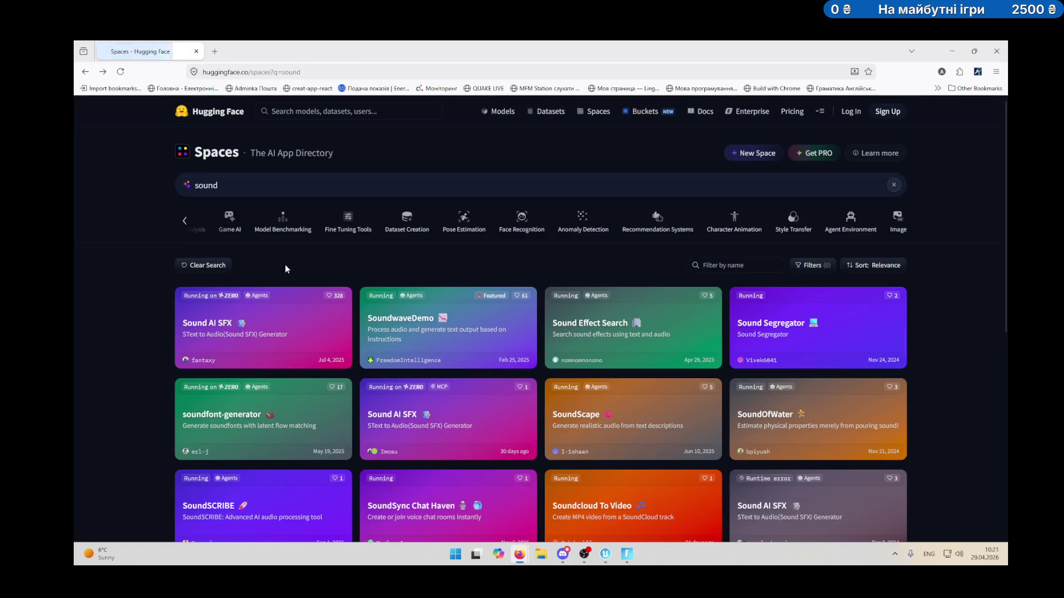
scroll(466, 293, down, 1)
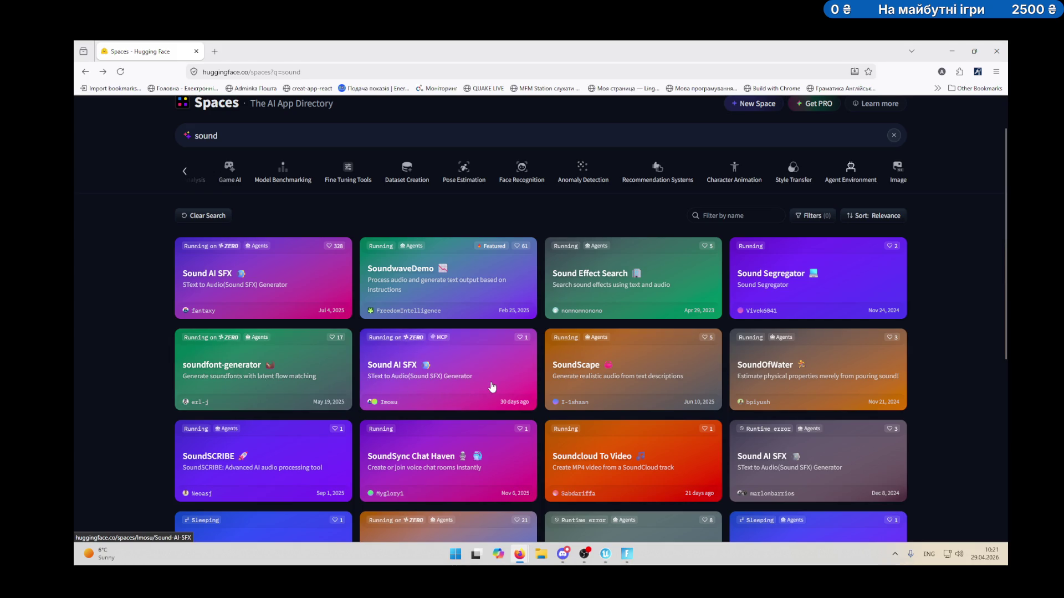
click(654, 380)
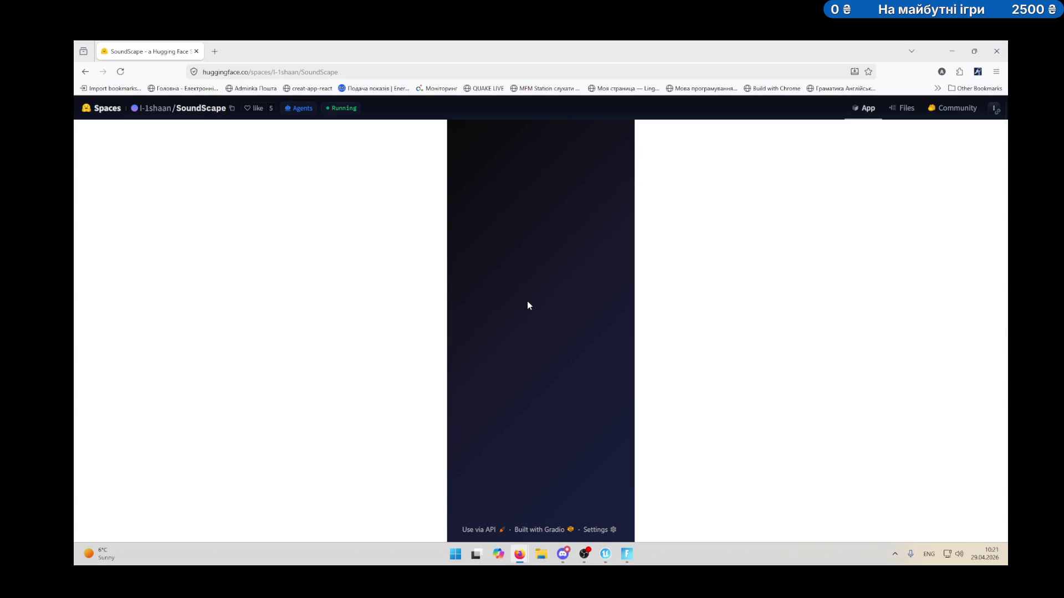
scroll(411, 312, down, 2)
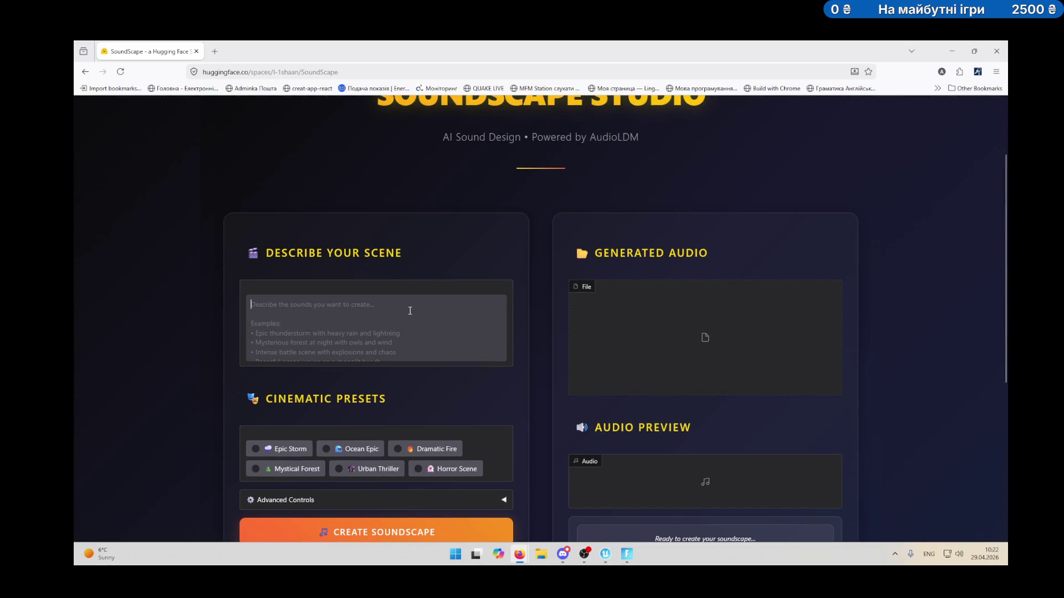
click(410, 311)
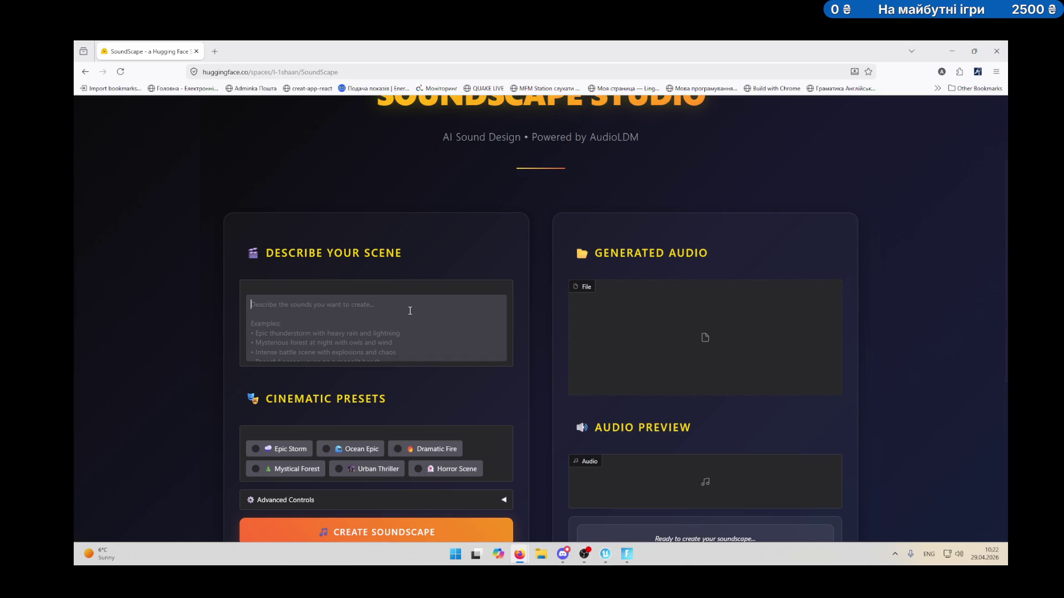
scroll(406, 334, down, 1)
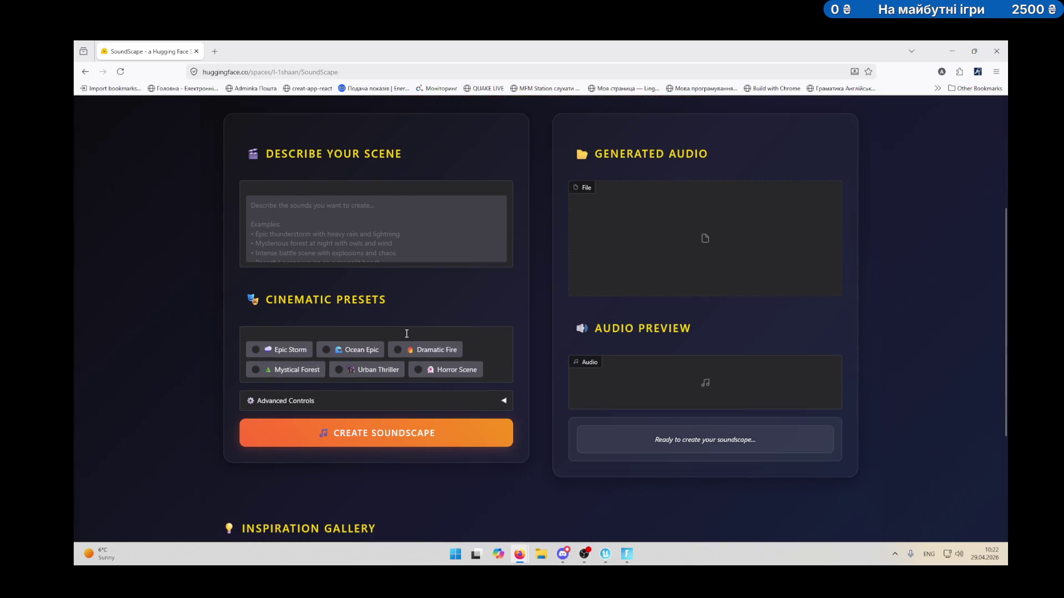
scroll(405, 326, up, 2)
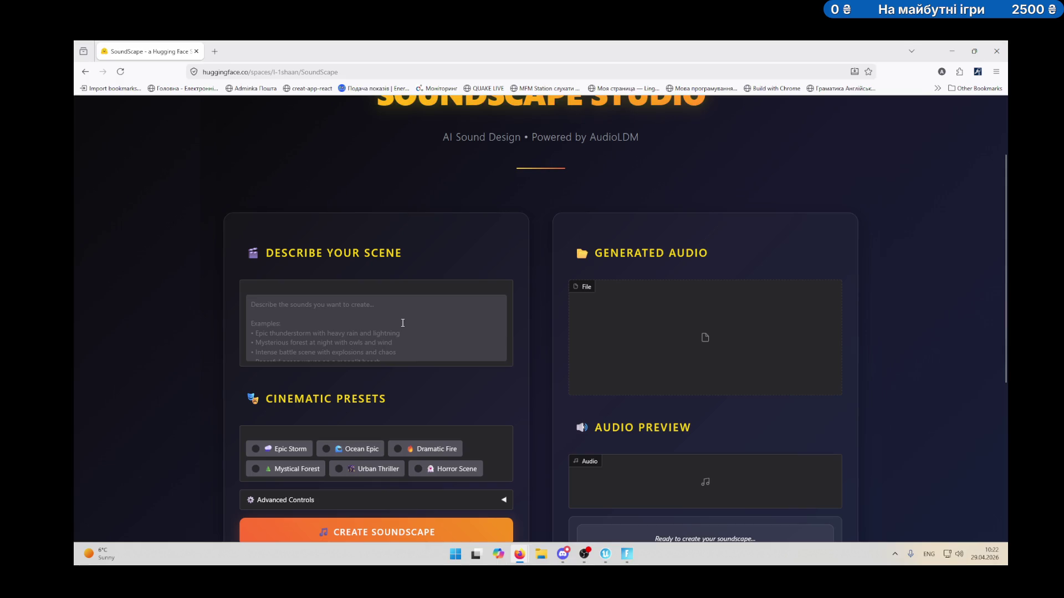
key(alt+shift)
text(Звук скри)
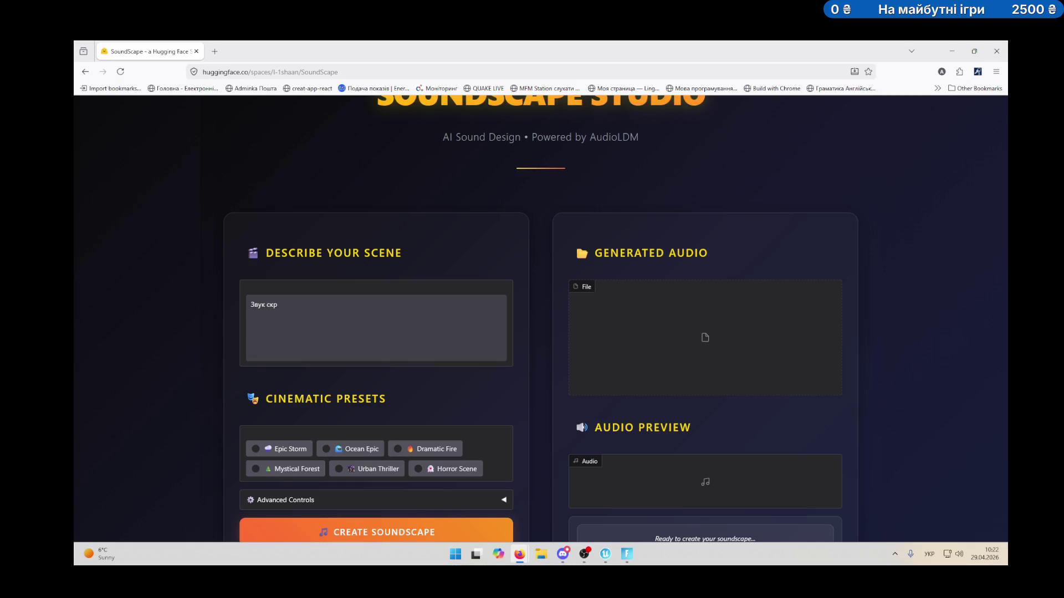
text(піння стариш д)
text(ош)
key(BackSpace)
text(шк)
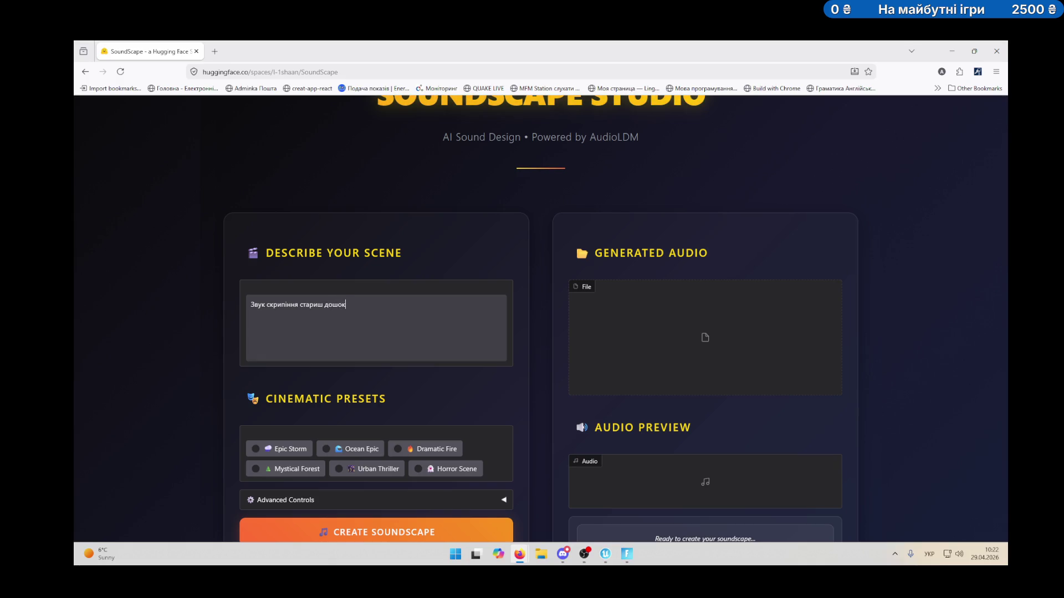
key(ctrl+a)
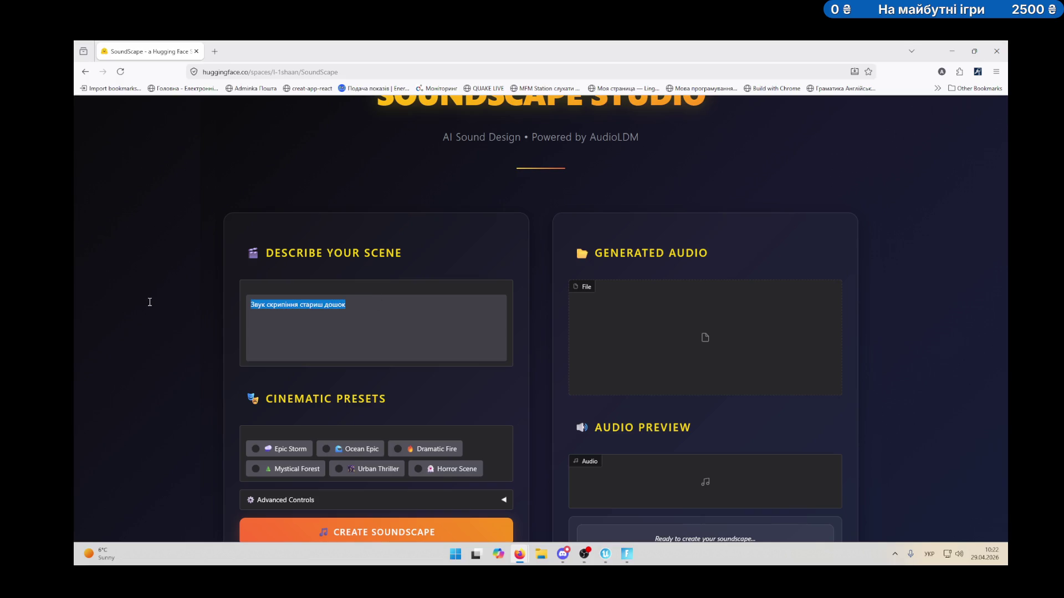
key(BackSpace)
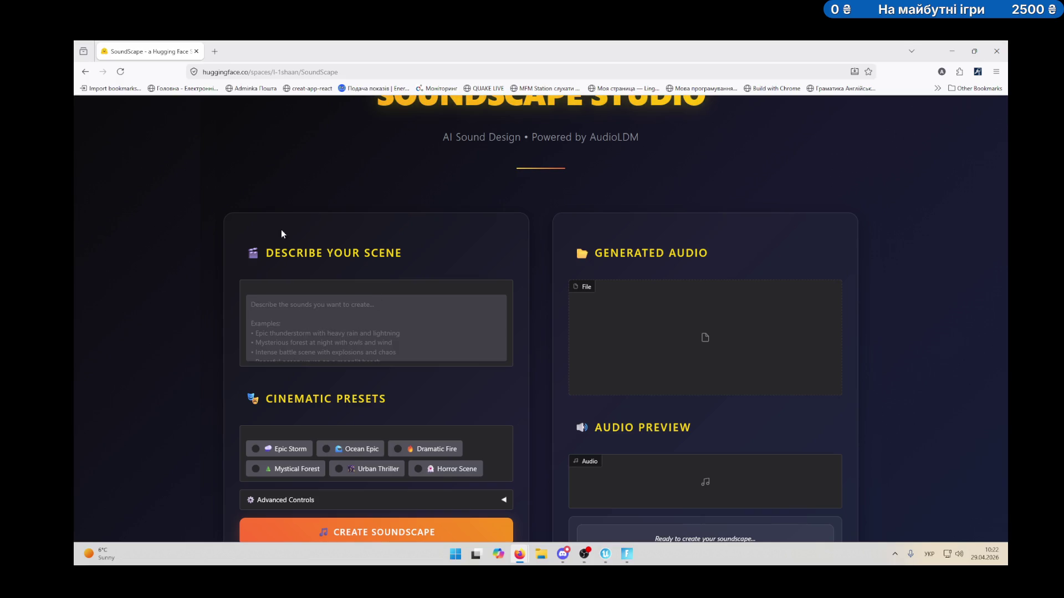
Open and close a Google tab, then reopen the closed Хорор UEFN AI Studio tab.
click(226, 50)
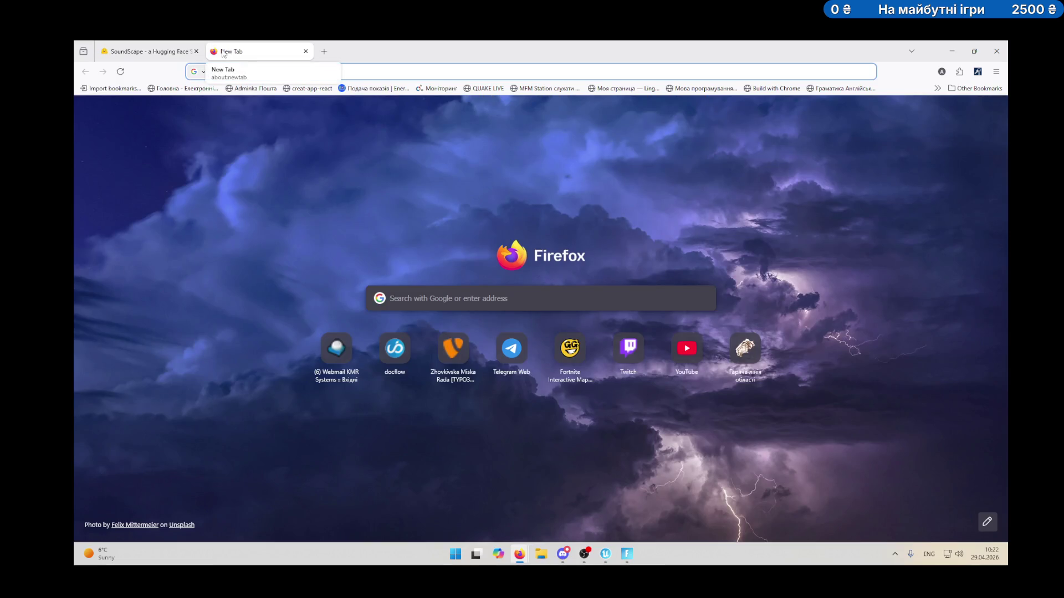
text(google.com)
key(Return)
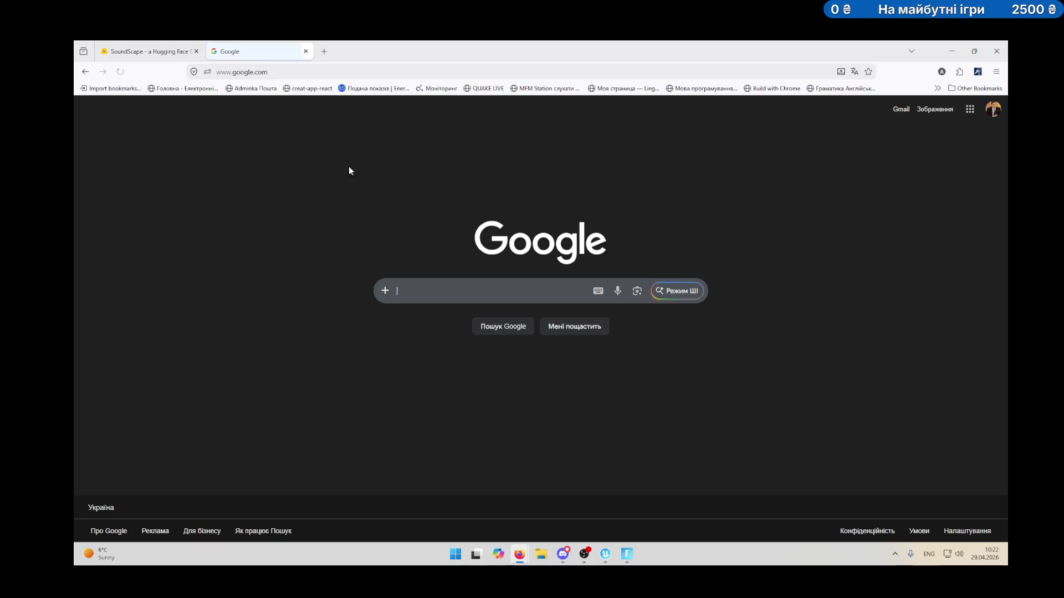
click(293, 72)
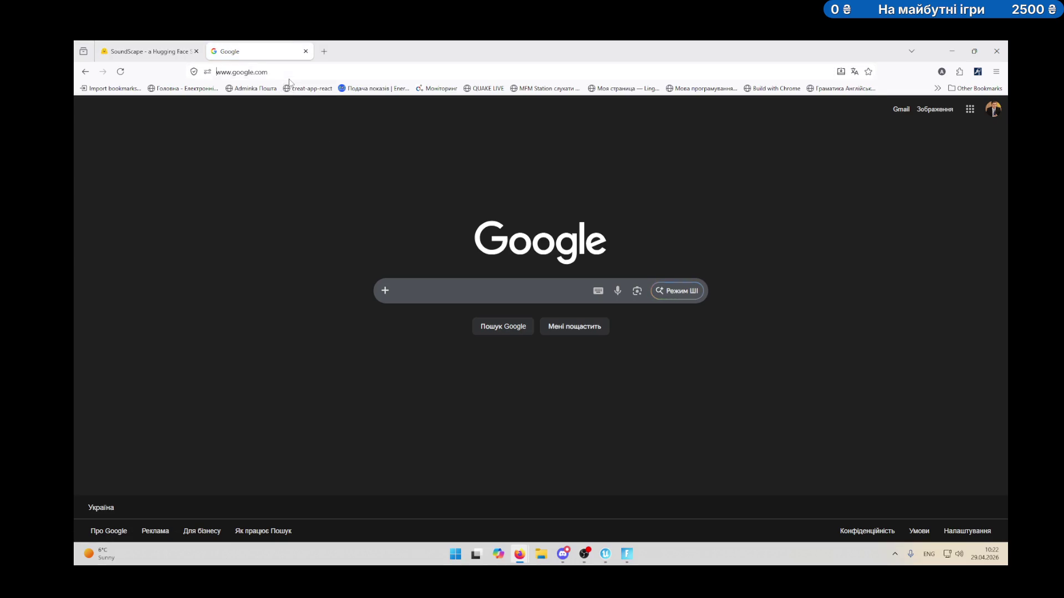
text(t)
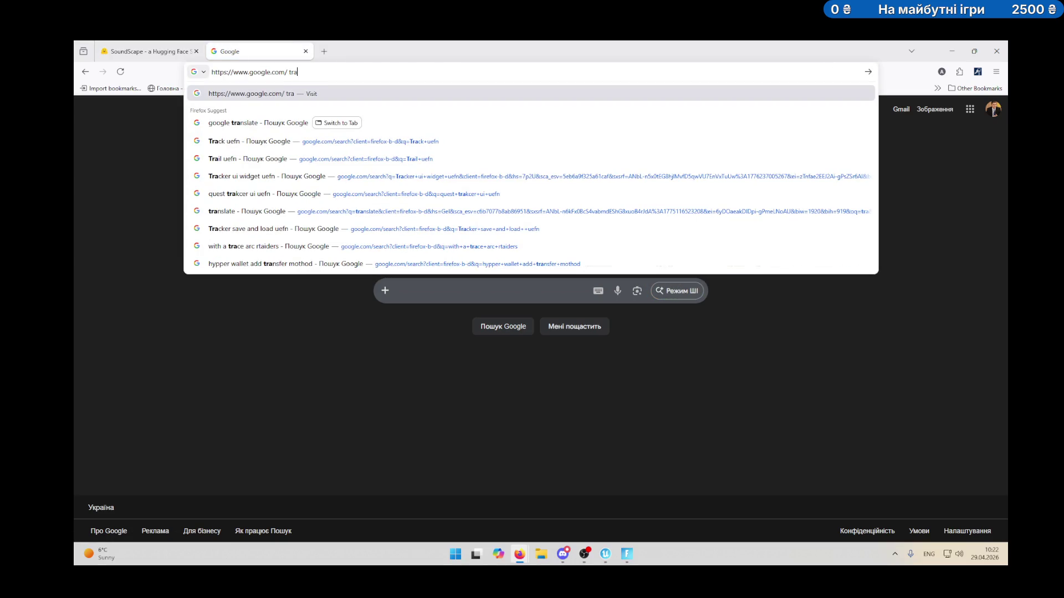
key(Escape)
key(Escape)
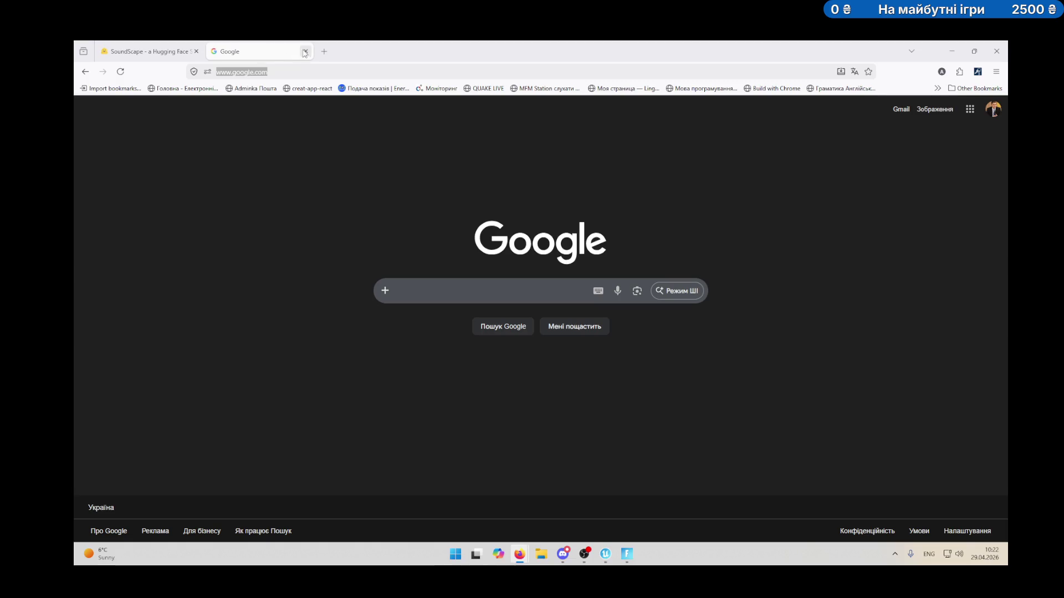
click(305, 51)
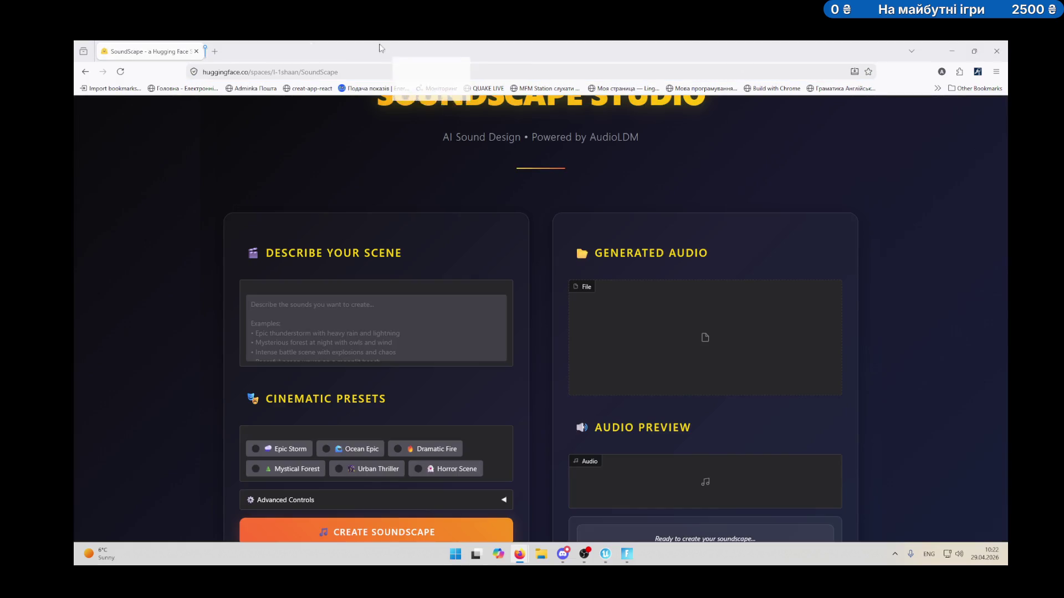
key(ctrl+shift+t)
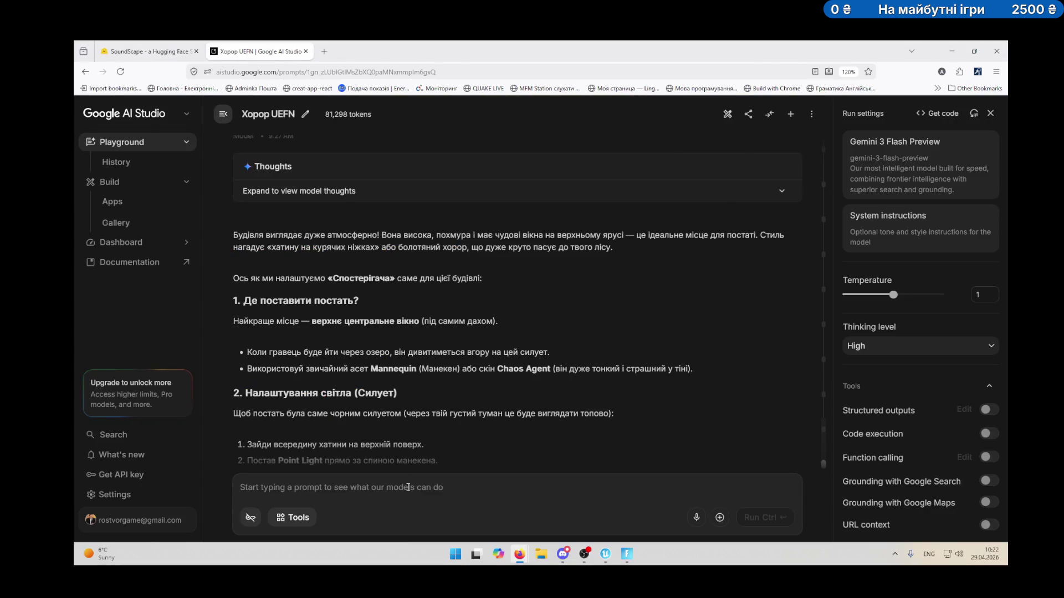
Ask the Хорор UEFN chat for a prompt describing old creaking boards, then request it in English.
text(мені потрібний промт для опису )
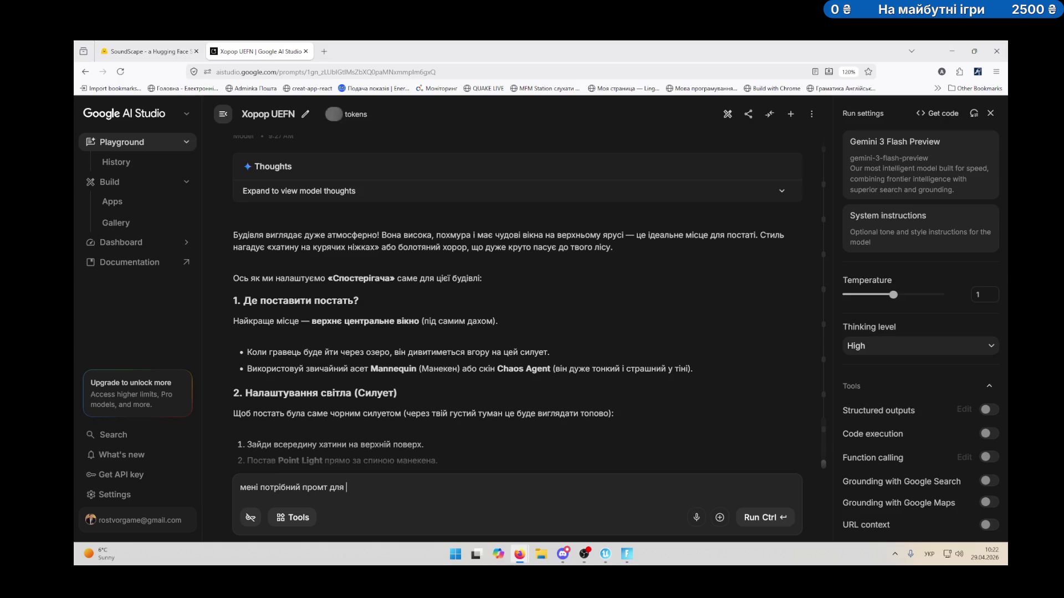
text(зв)
text(уку скрипіння стари)
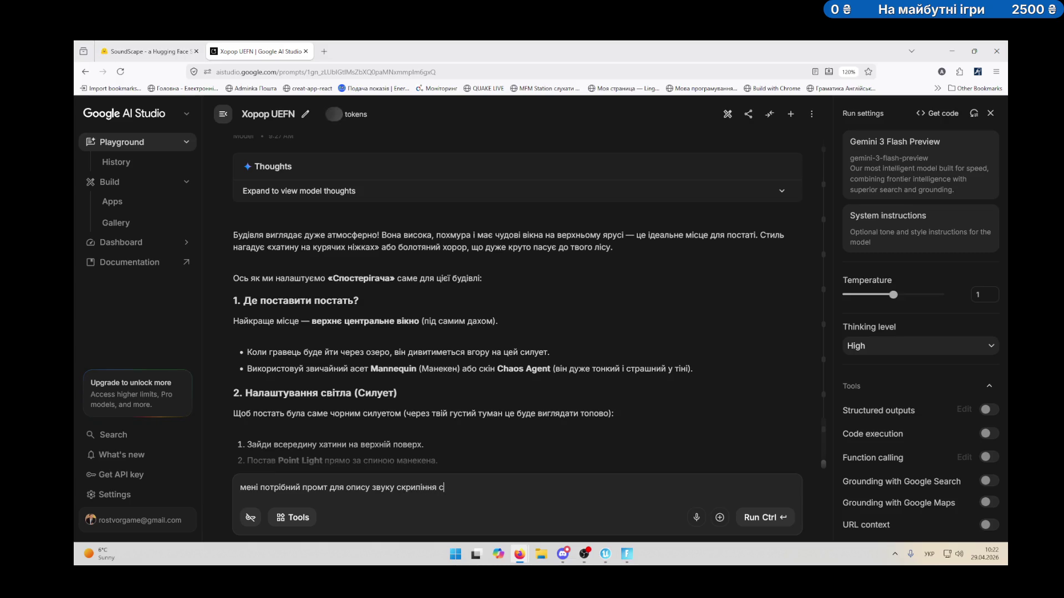
text(х д)
text(ощок)
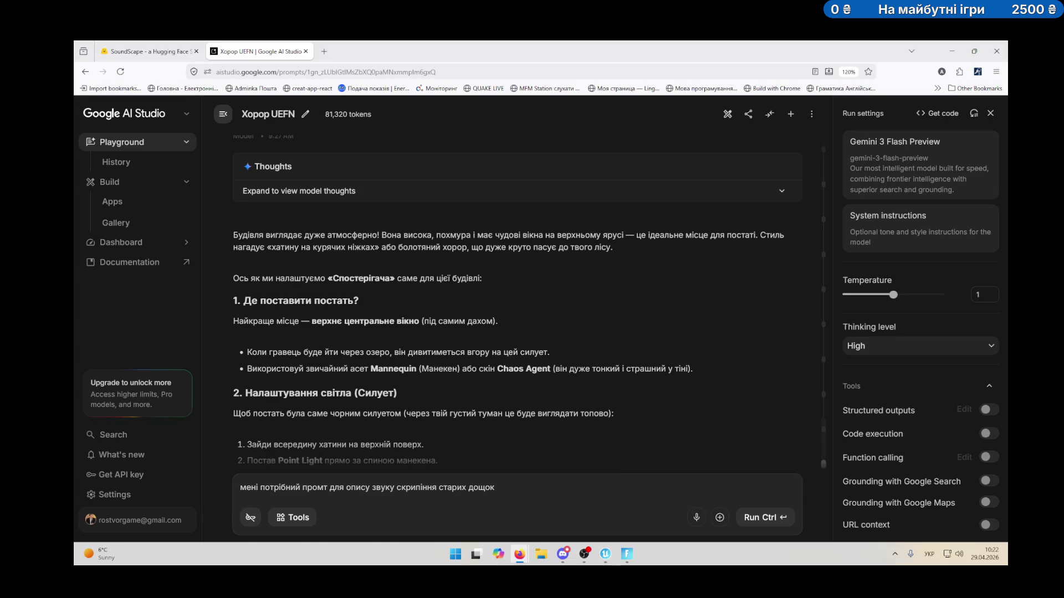
key(ctrl+Return)
text(анг)
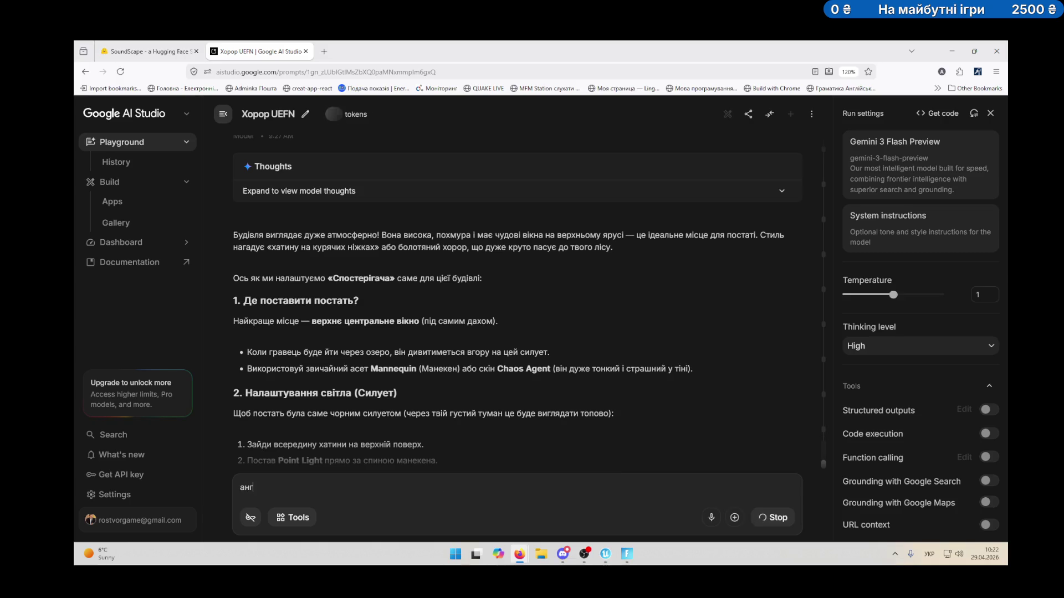
text(лійською)
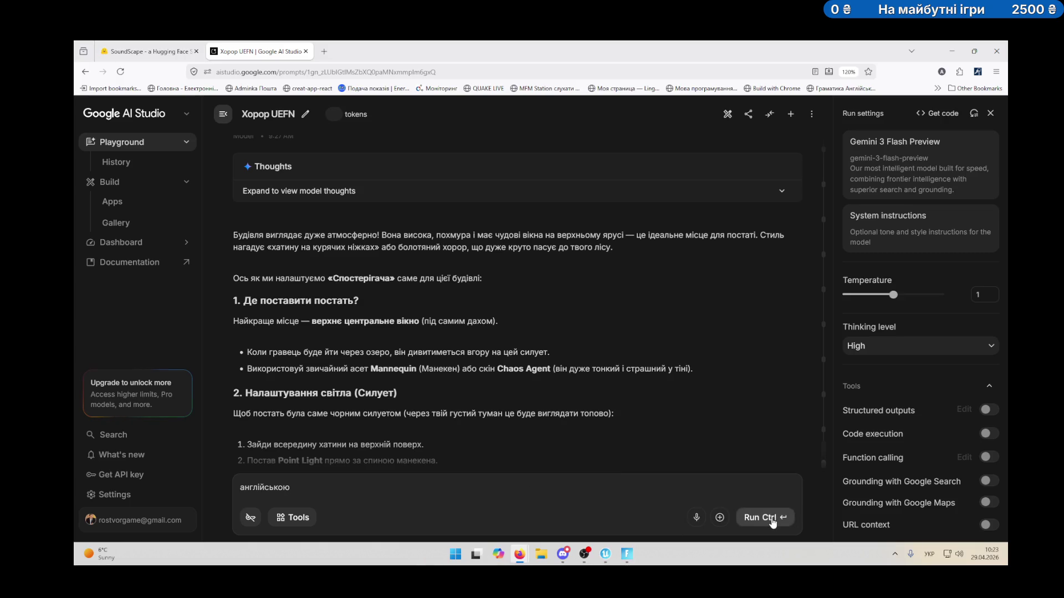
click(773, 518)
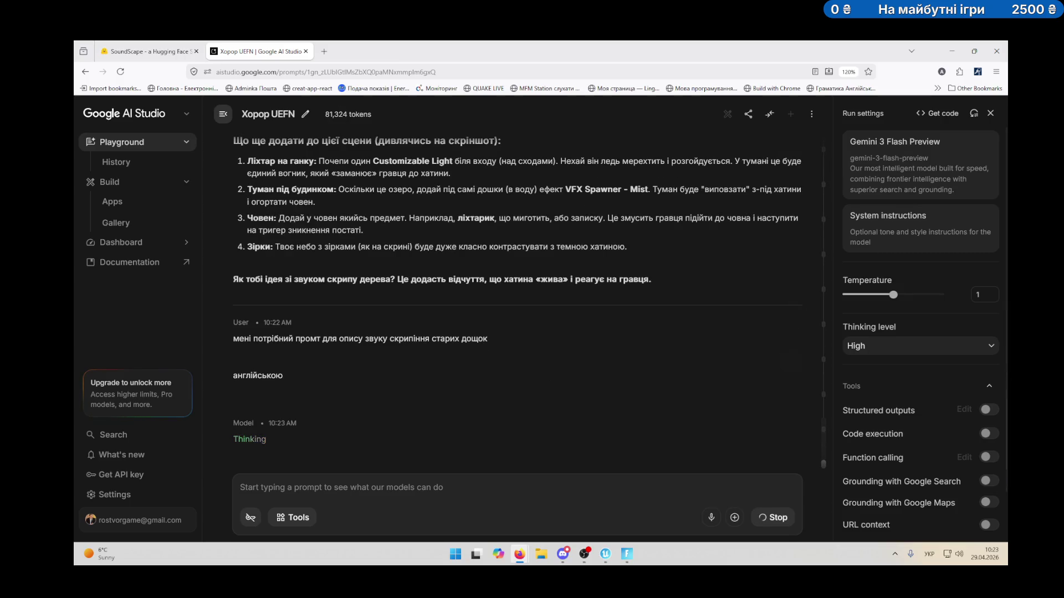
key(alt+Tab)
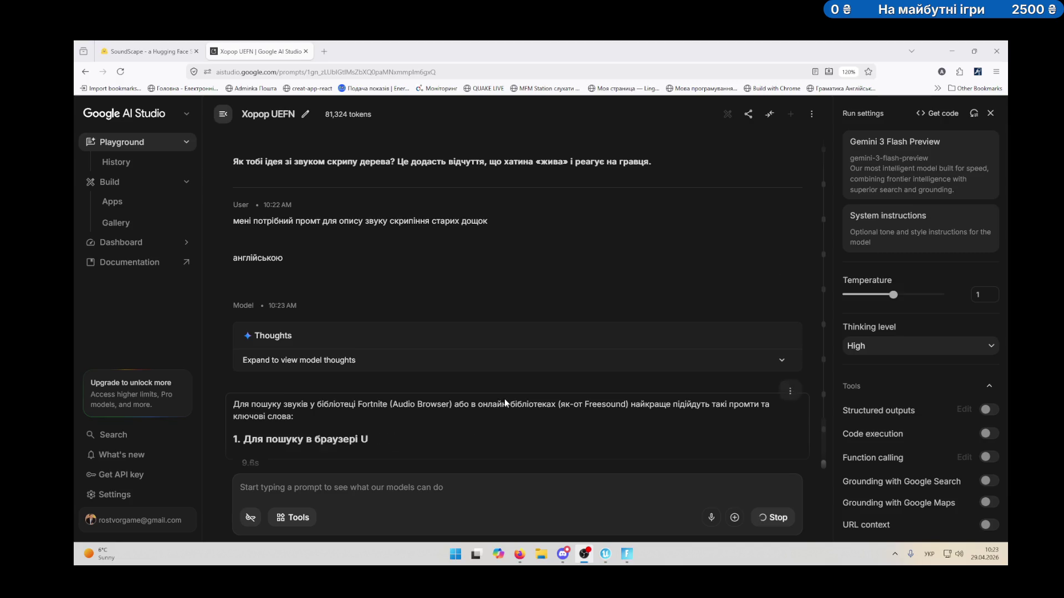
Resend the earlier creaking-old-boards sound request in the Хорор UEFN chat.
scroll(388, 304, up, 2)
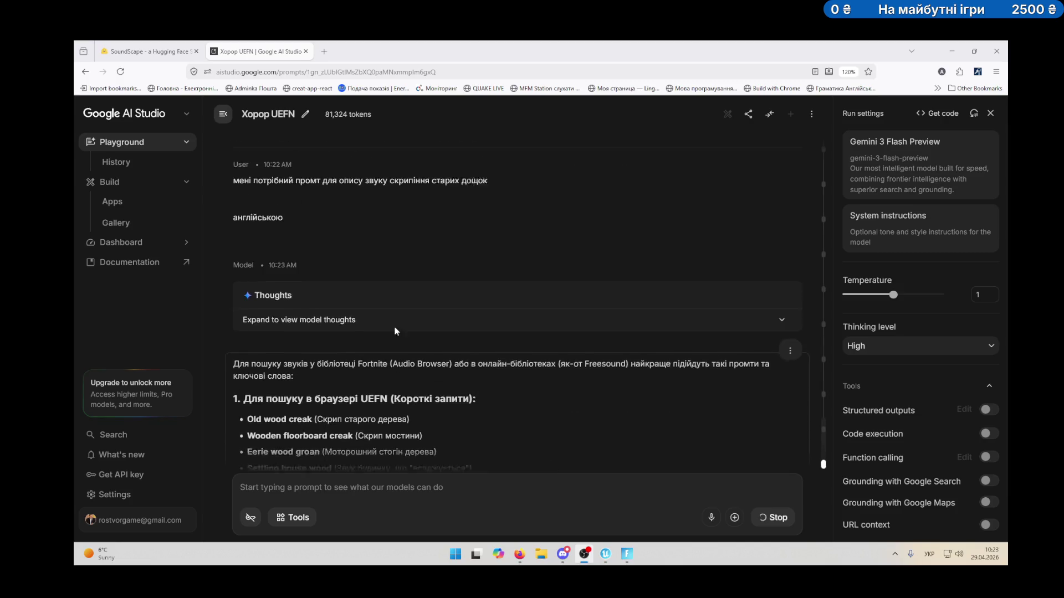
drag(235, 197, 490, 199)
key(ctrl+c)
click(415, 497)
key(ctrl+v)
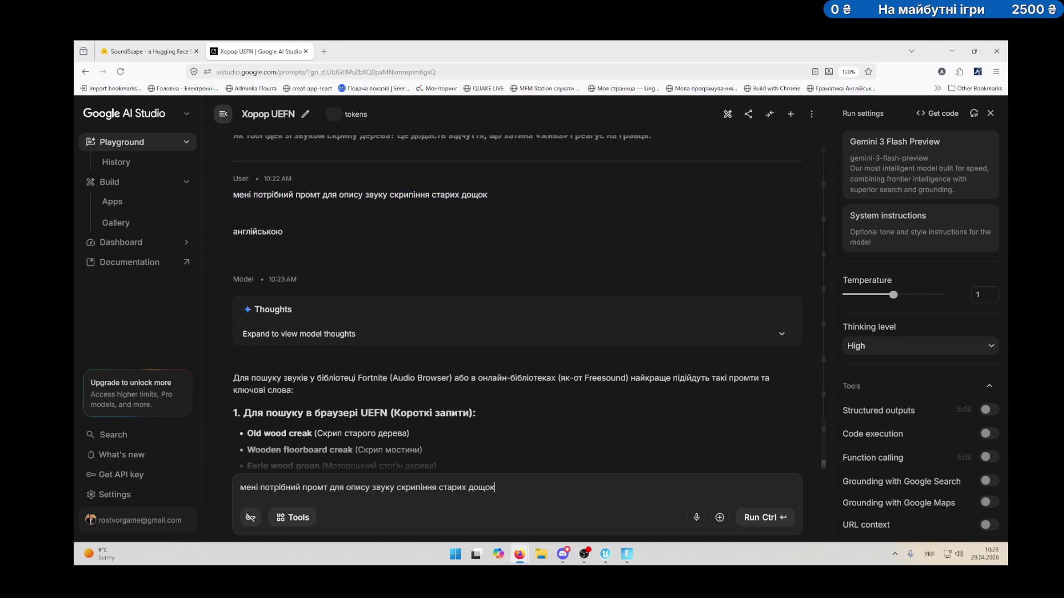
text(ською)
key(ctrl+Return)
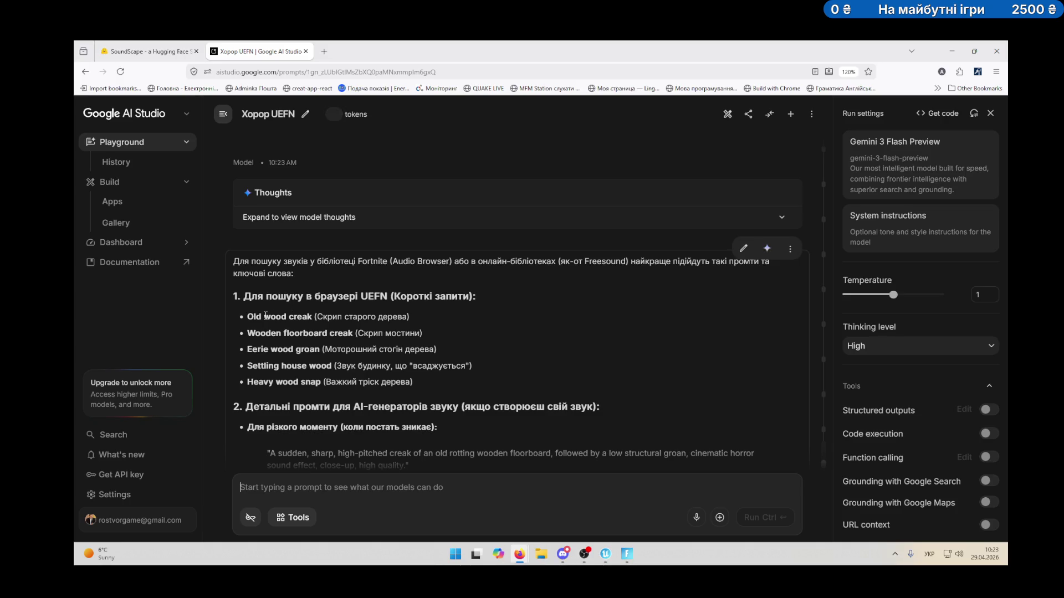
Select 'creak' in the 'Old wood creak' keyword and open UEFN's content browser.
double_click(300, 316)
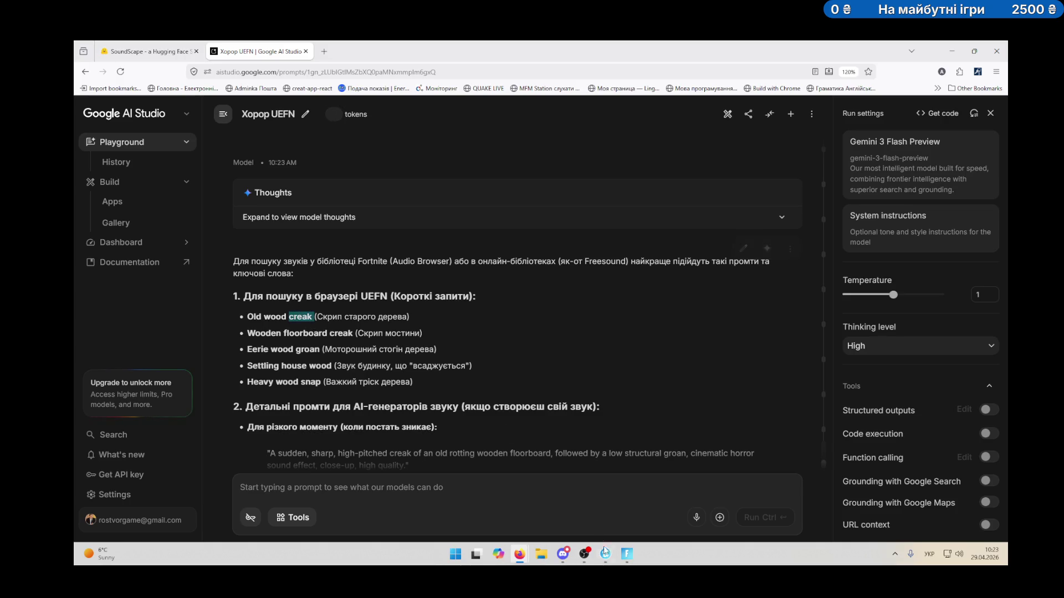
click(604, 554)
click(108, 535)
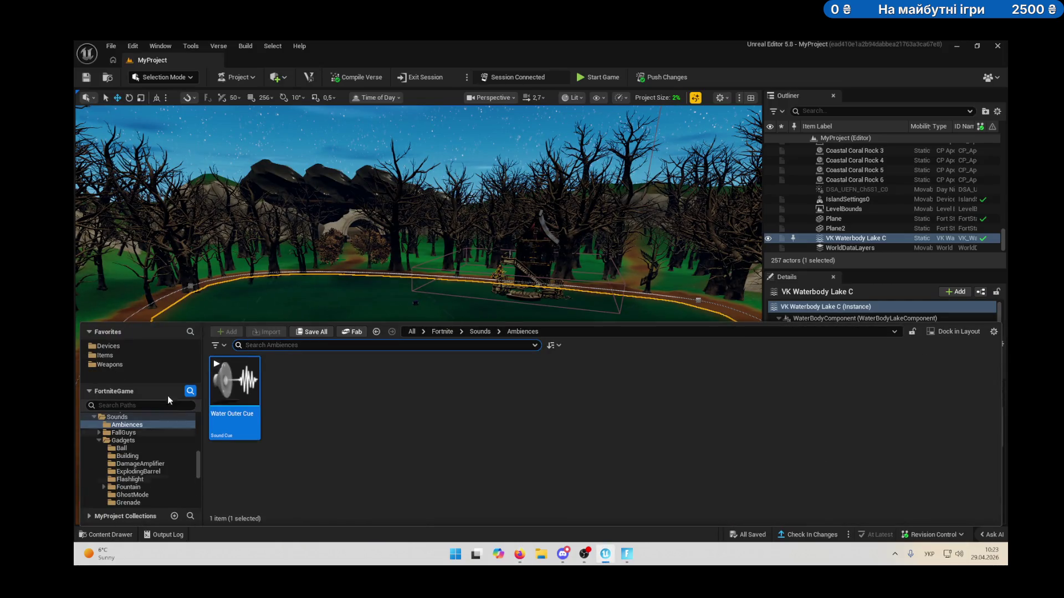
Search the Fortnite content folders for 'creak'.
scroll(132, 432, up, 10)
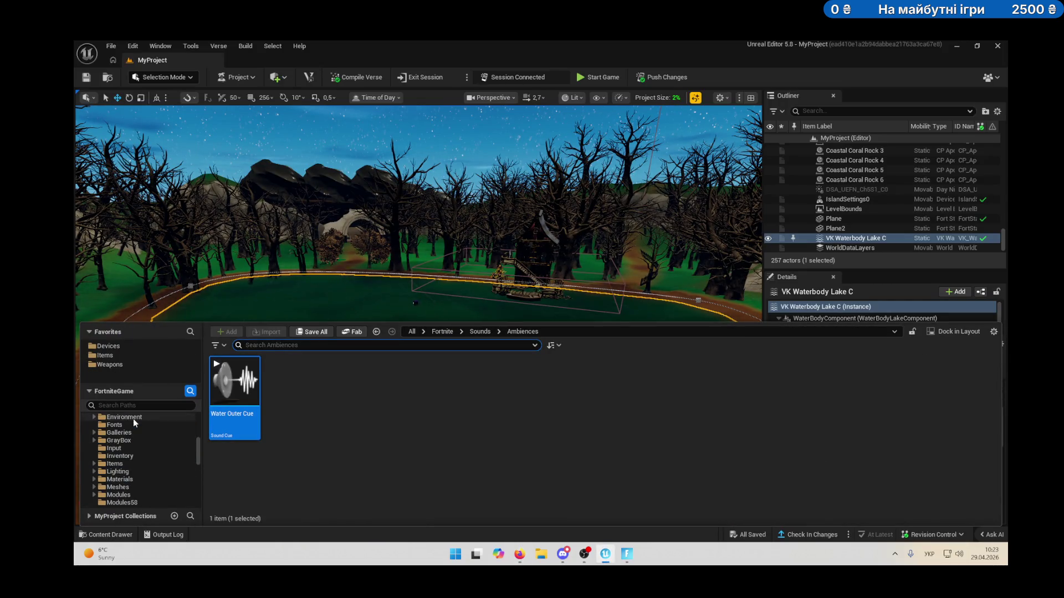
click(113, 464)
text(creak)
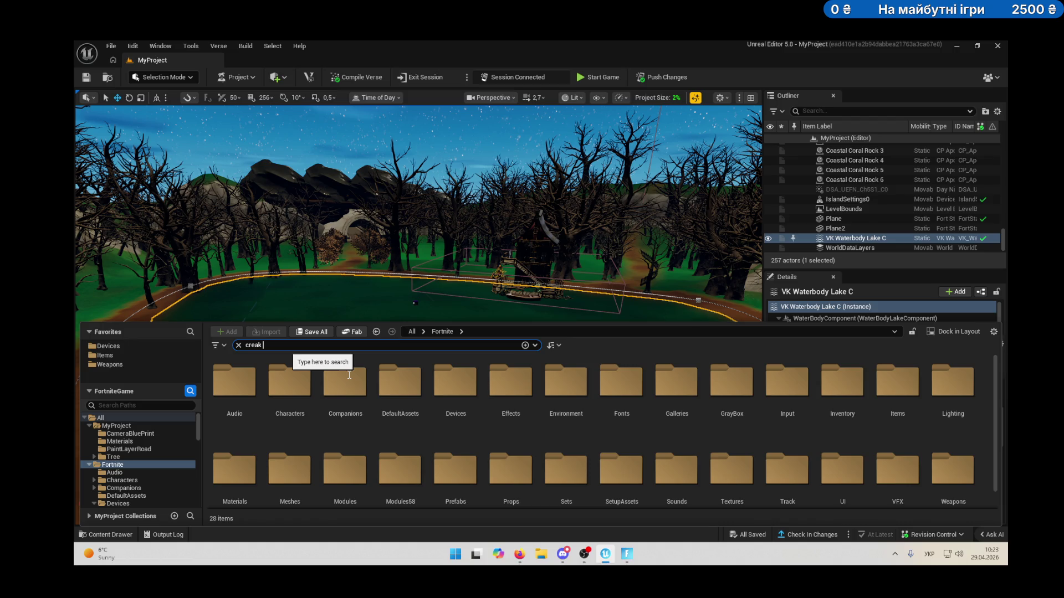
Preview the Halloween Creaking 01, 02, 04 and 03 cues.
click(235, 382)
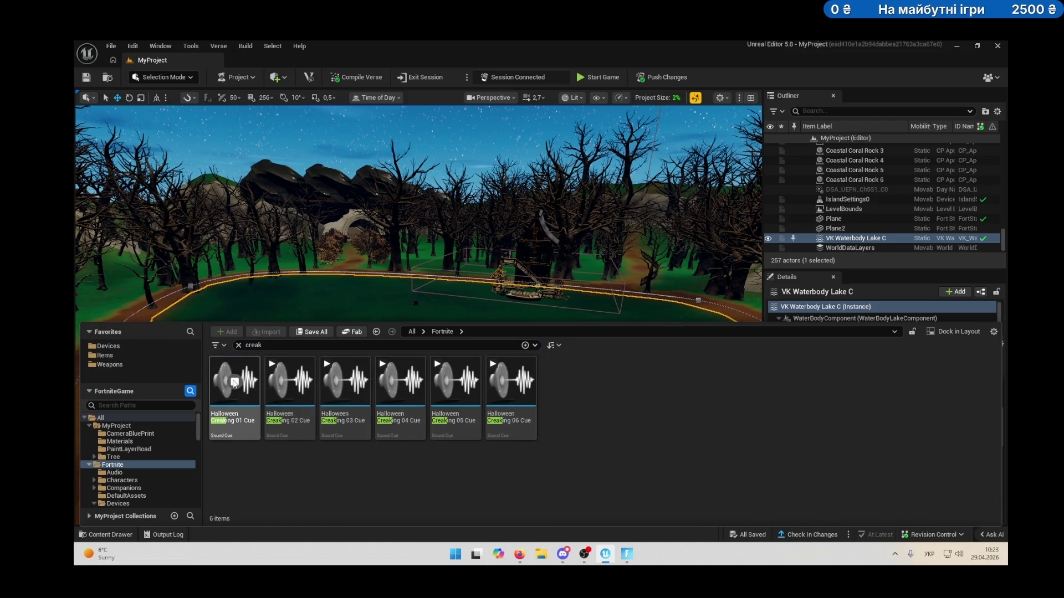
click(289, 382)
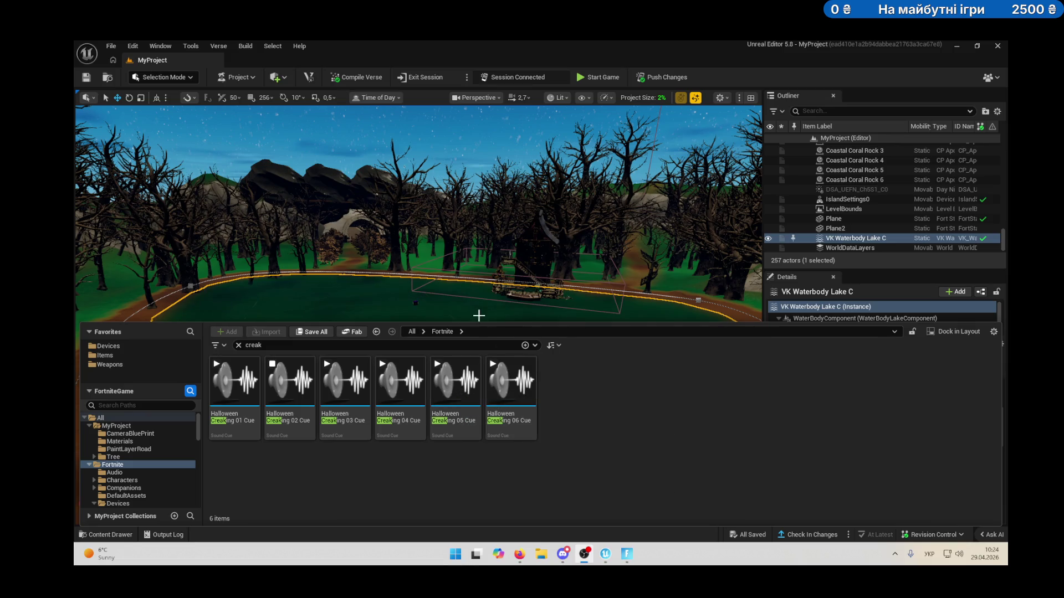
click(394, 389)
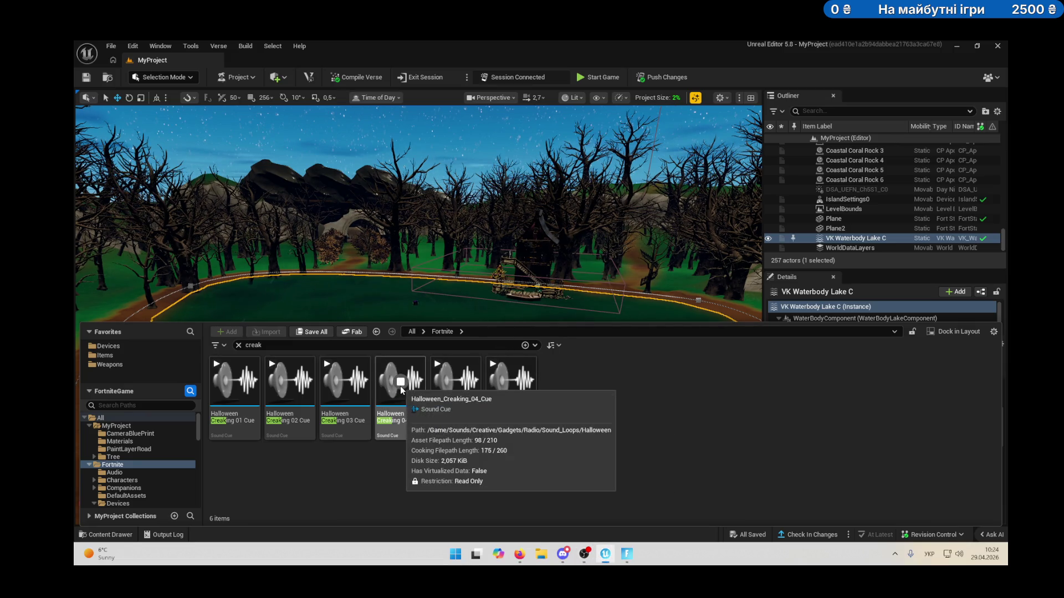
mouse_move(477, 401)
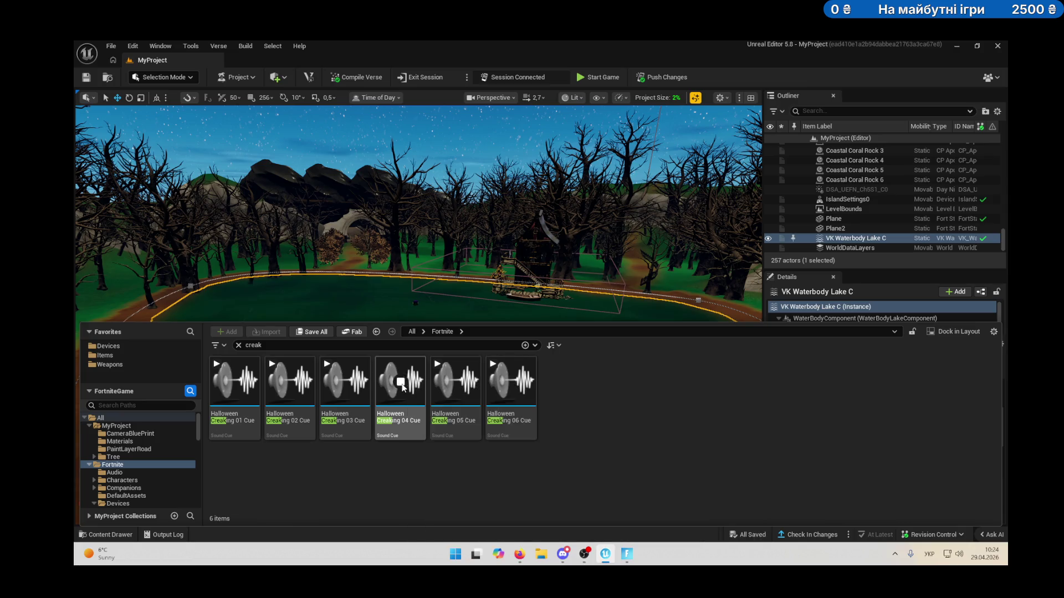
click(346, 384)
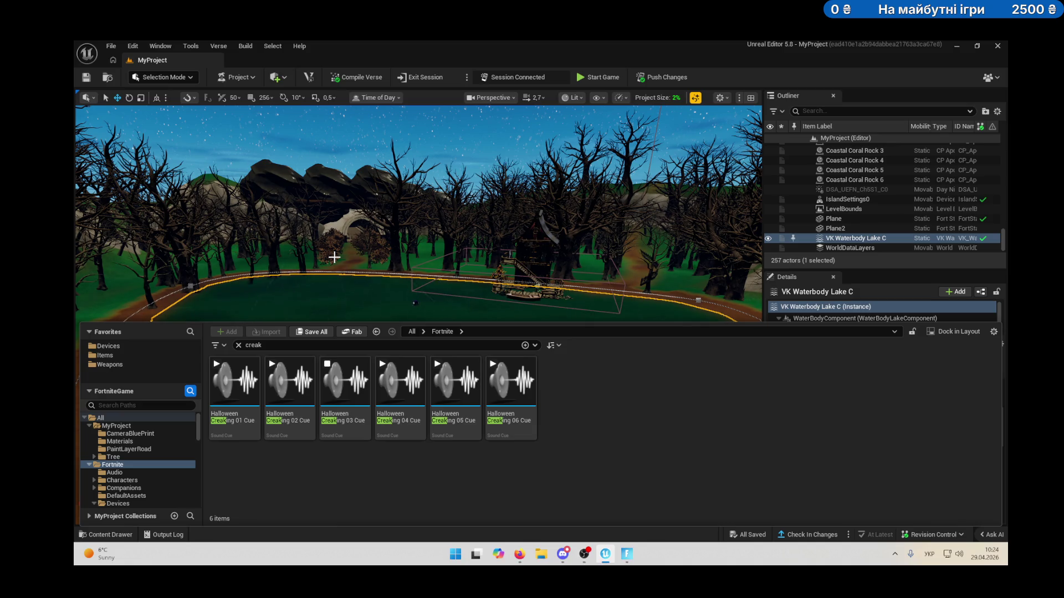
scroll(334, 257, up, 5)
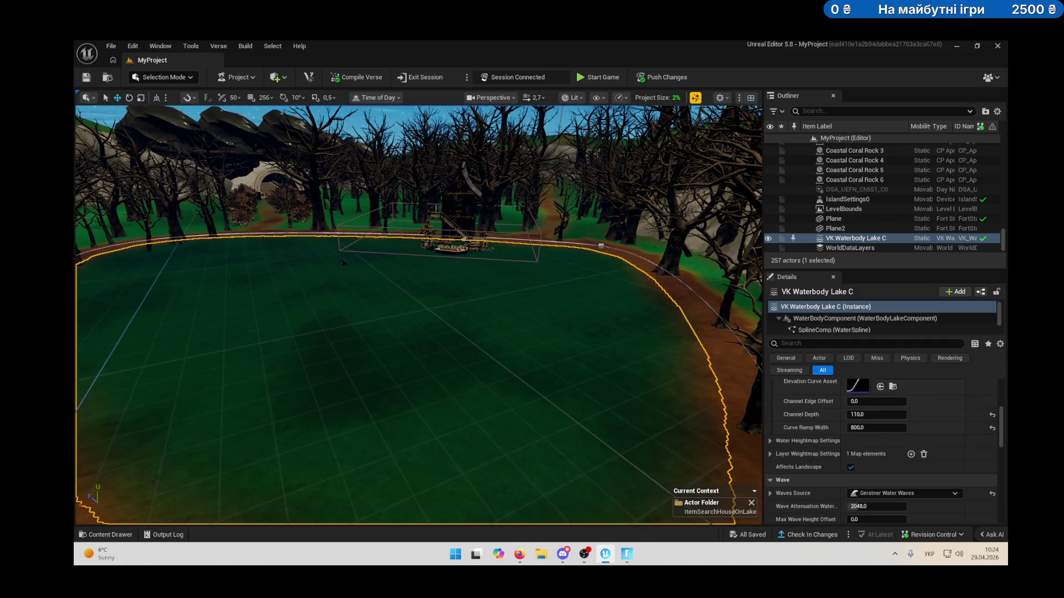
Select the lakeside Audio Player device in the level, then return to the Хорор UEFN chat.
click(344, 262)
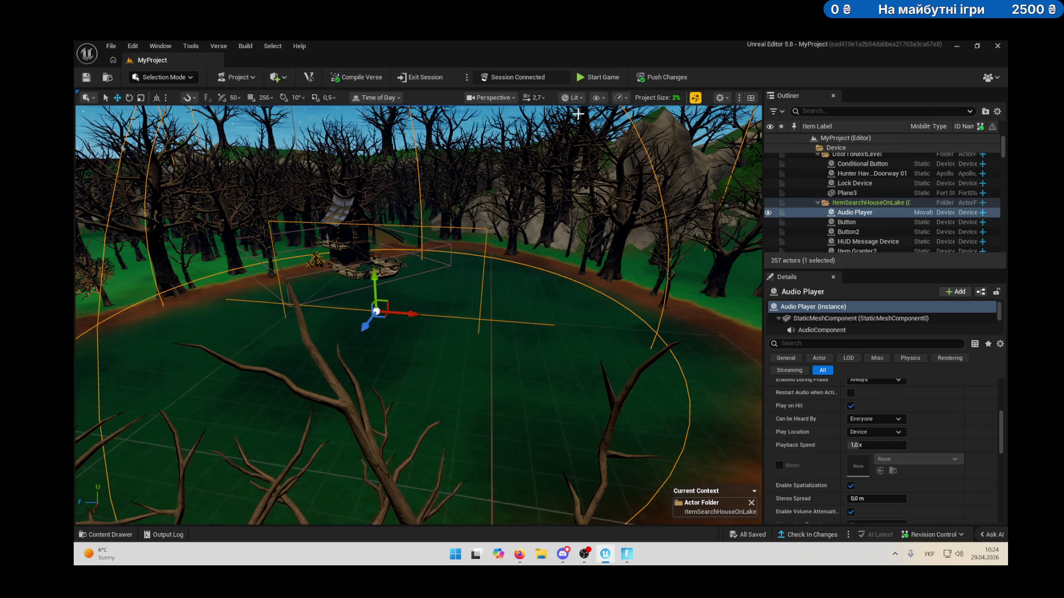
mouse_move(519, 554)
click(578, 487)
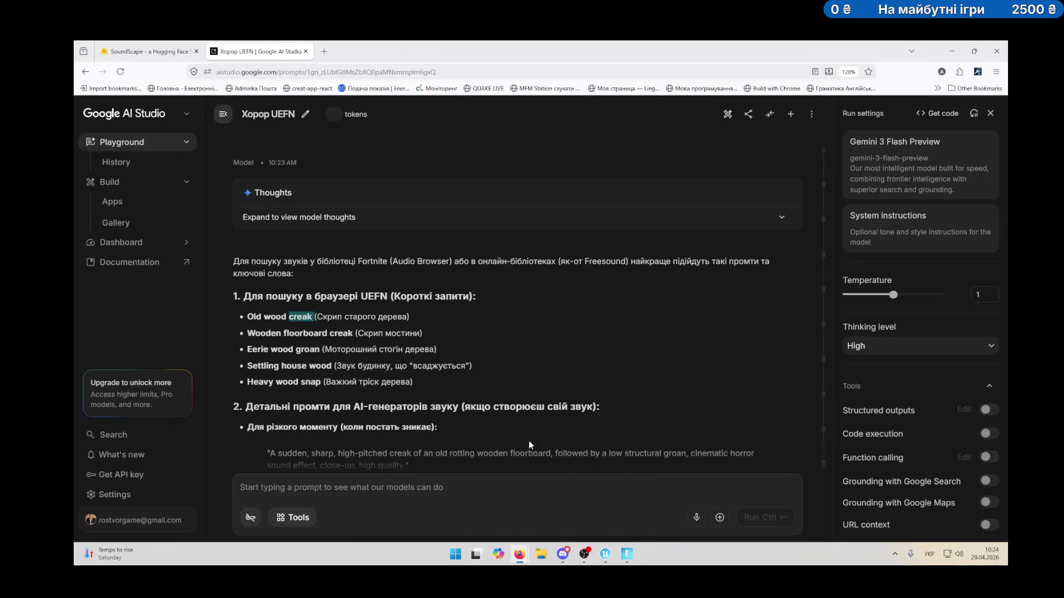
Copy section 3's cinematic horror floorboard-creak prompt into SoundScape's Describe Your Scene box.
scroll(458, 405, down, 10)
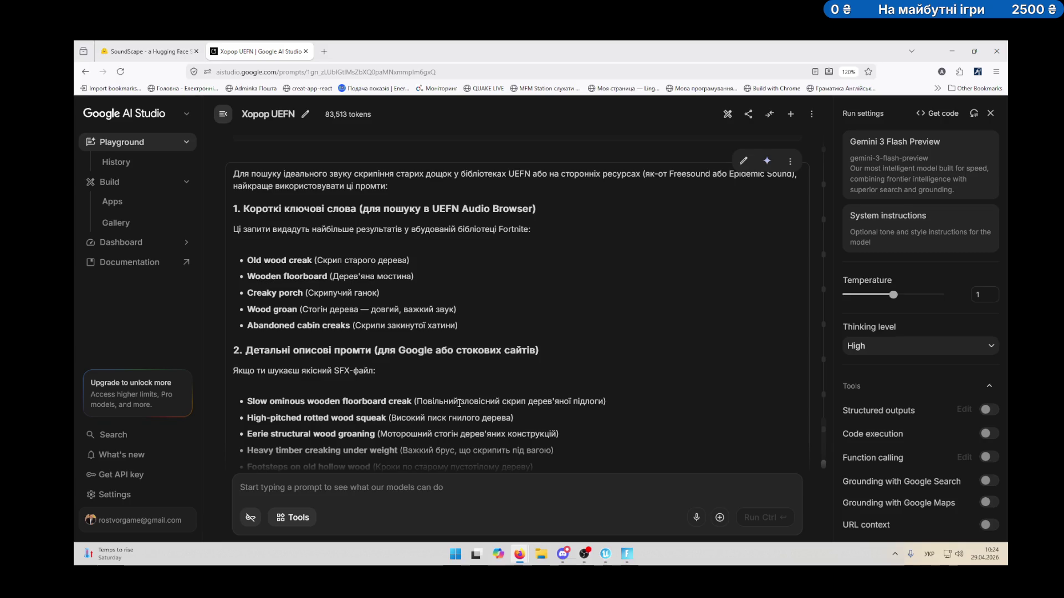
scroll(460, 402, up, 2)
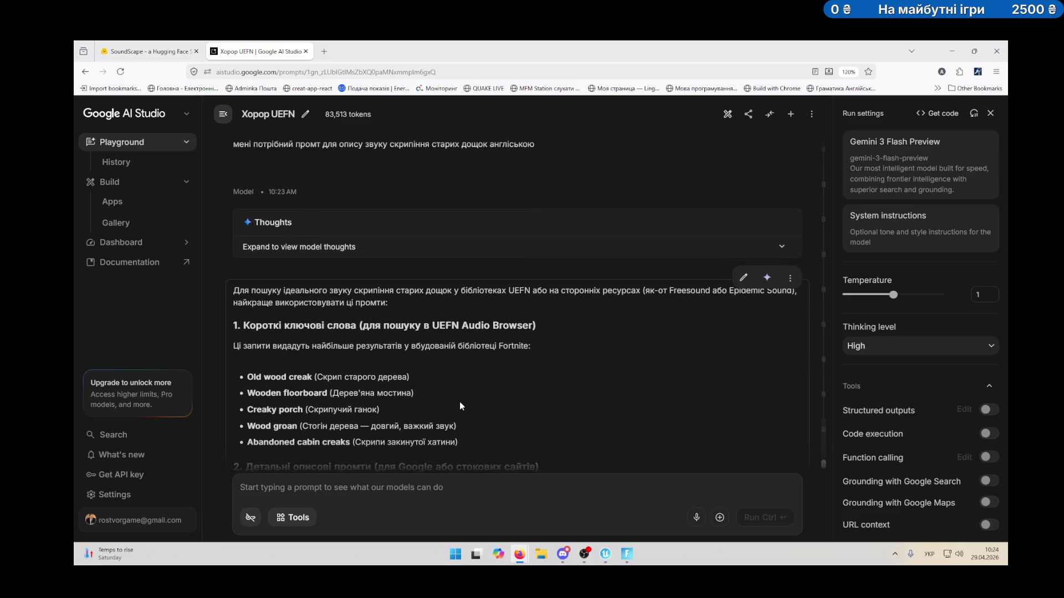
scroll(460, 401, down, 5)
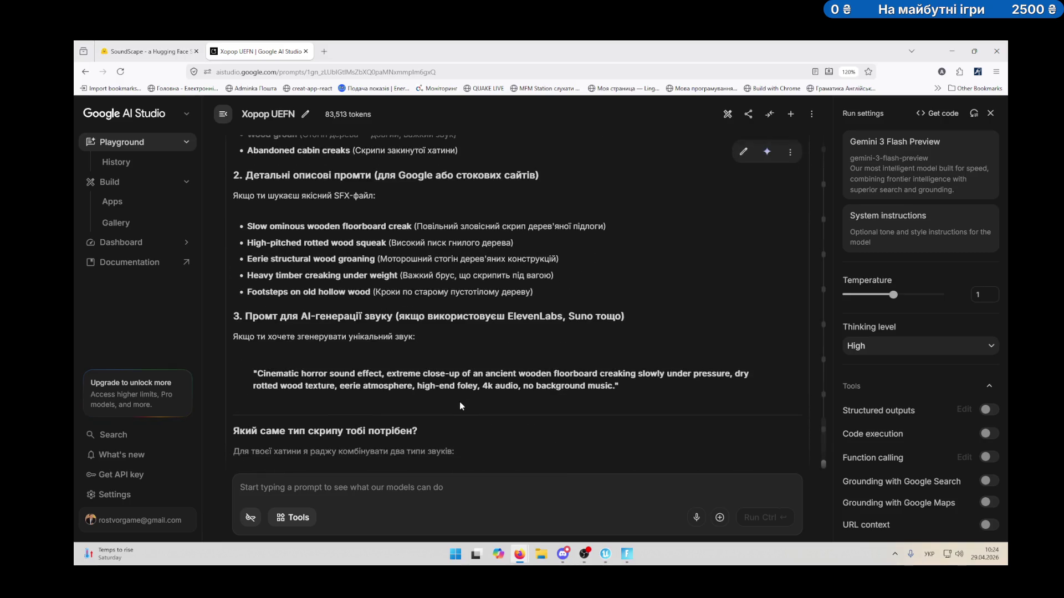
drag(259, 373, 608, 384)
key(ctrl+c)
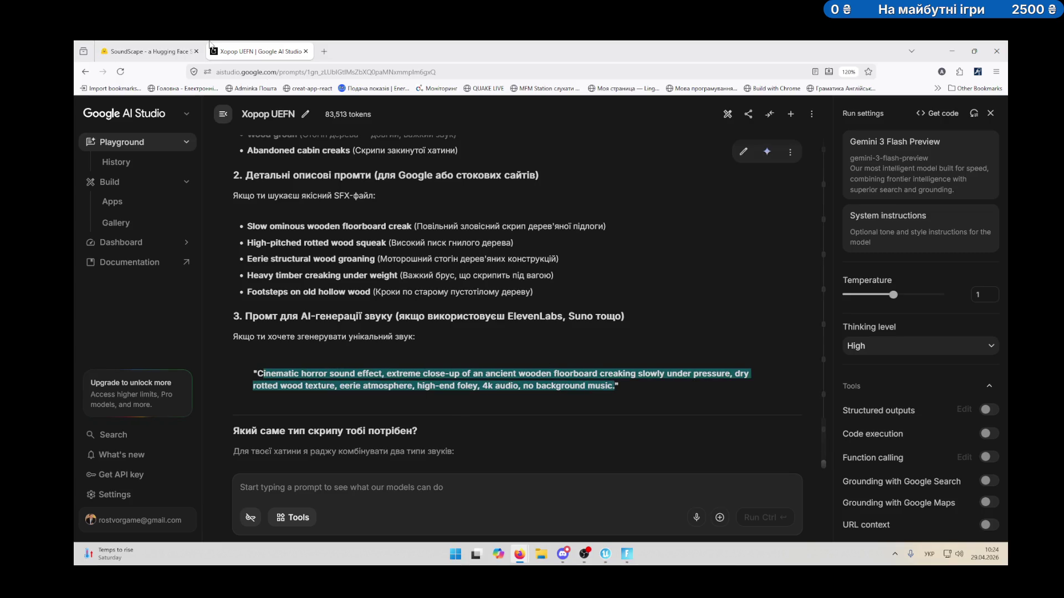
click(147, 51)
click(340, 333)
key(ctrl+v)
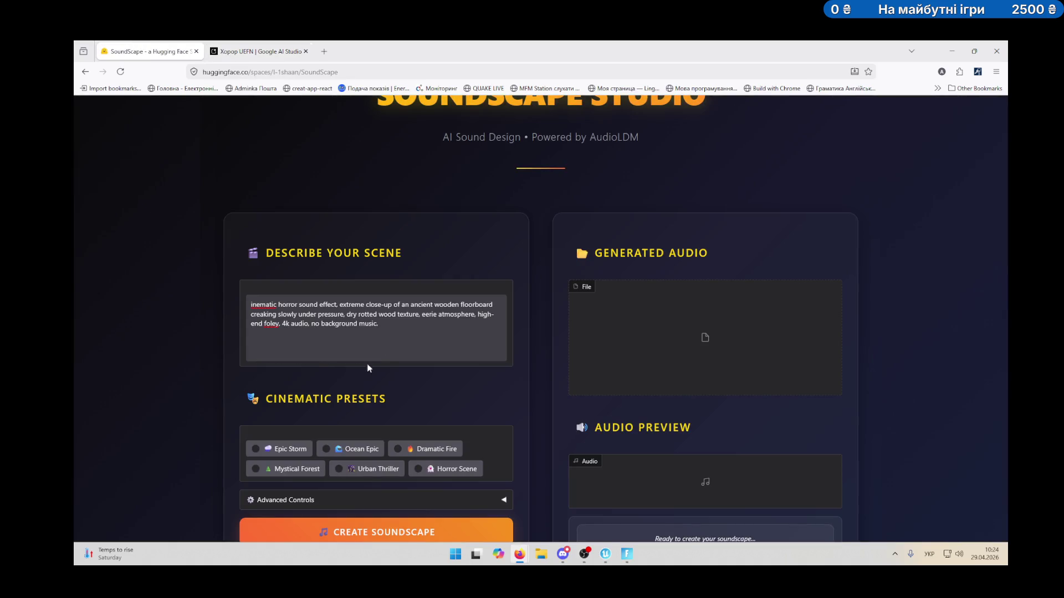
Attempt the soundscape, then apply the Horror Scene preset and paste the floorboard-creak prompt again.
scroll(360, 373, down, 2)
click(414, 435)
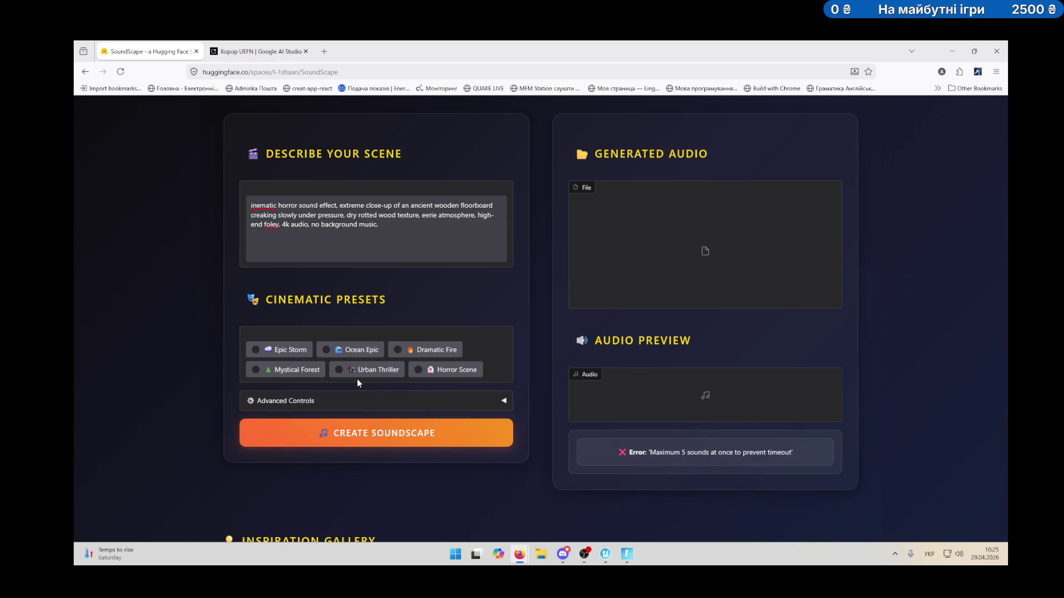
click(419, 370)
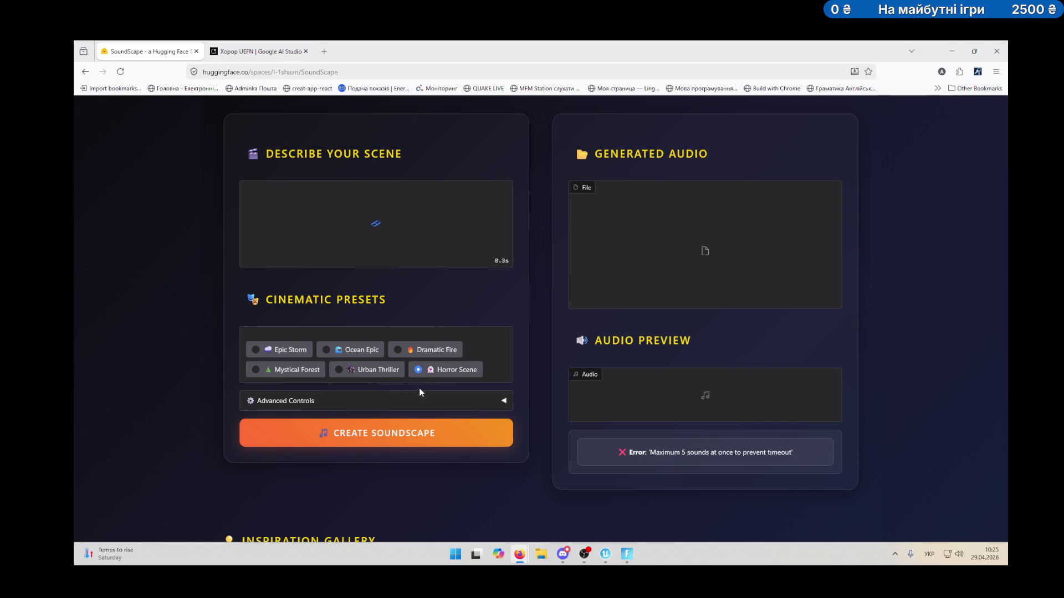
click(374, 223)
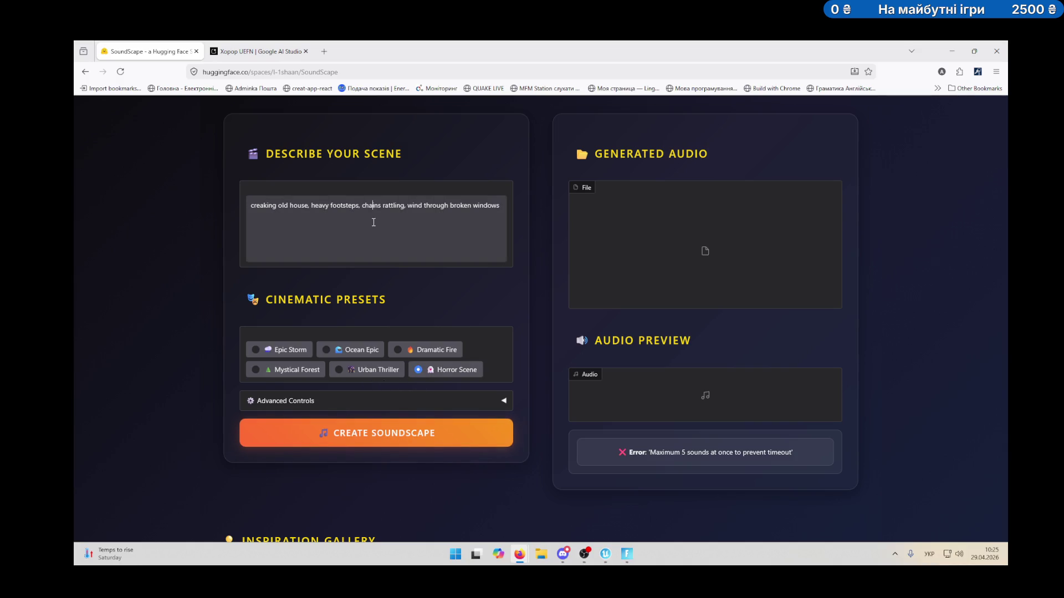
key(ctrl+a)
key(ctrl+v)
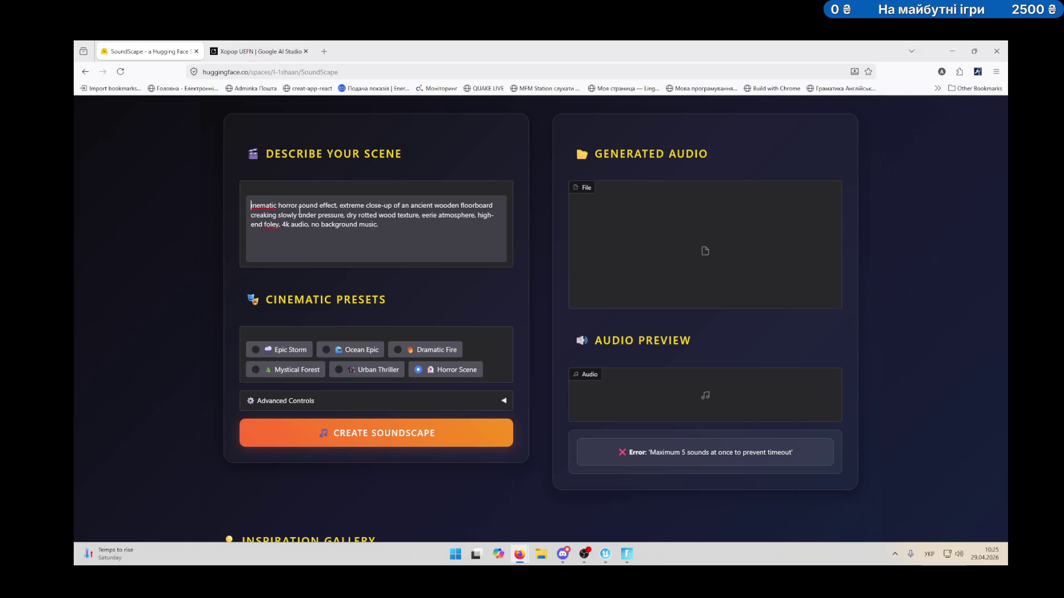
Check the creaking cues in UEFN's content drawer, then retry Create Soundscape.
click(606, 554)
click(105, 535)
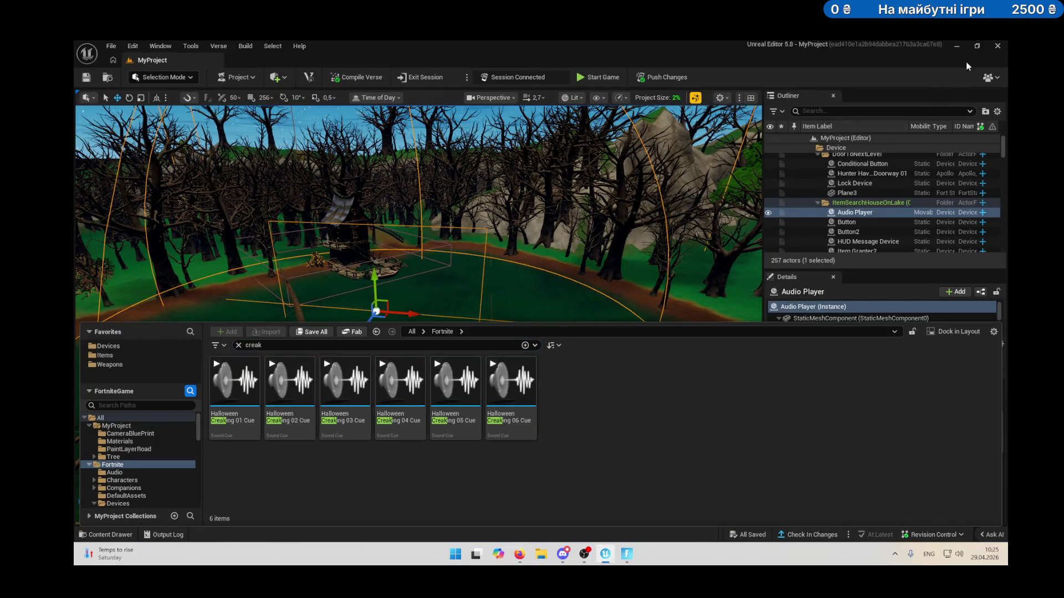
key(alt+Tab)
click(400, 435)
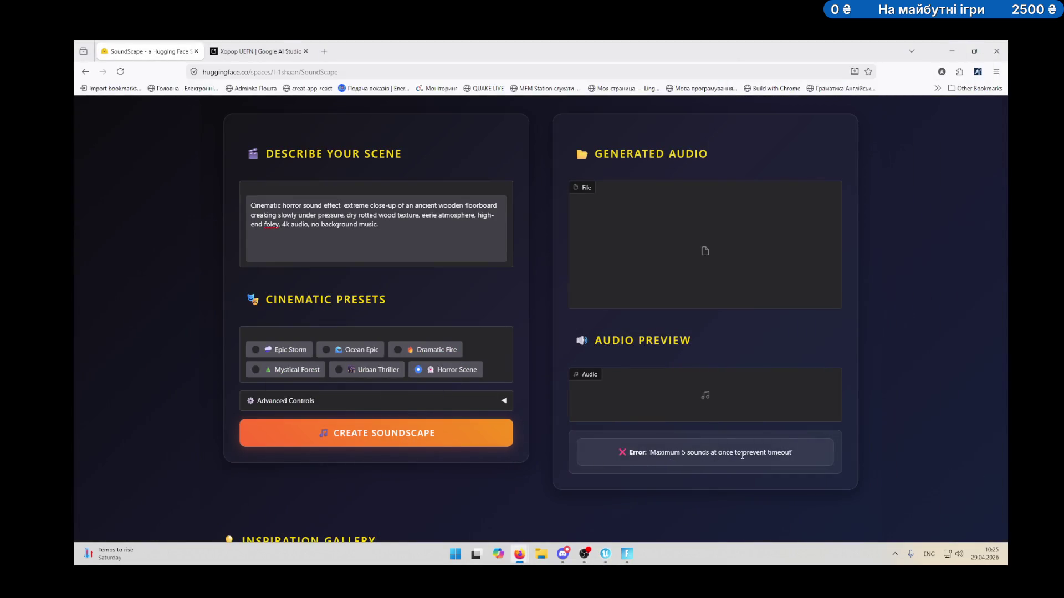
Expand Advanced Controls to review duration and quality settings after the 'Maximum 5 sounds' error.
scroll(654, 347, up, 2)
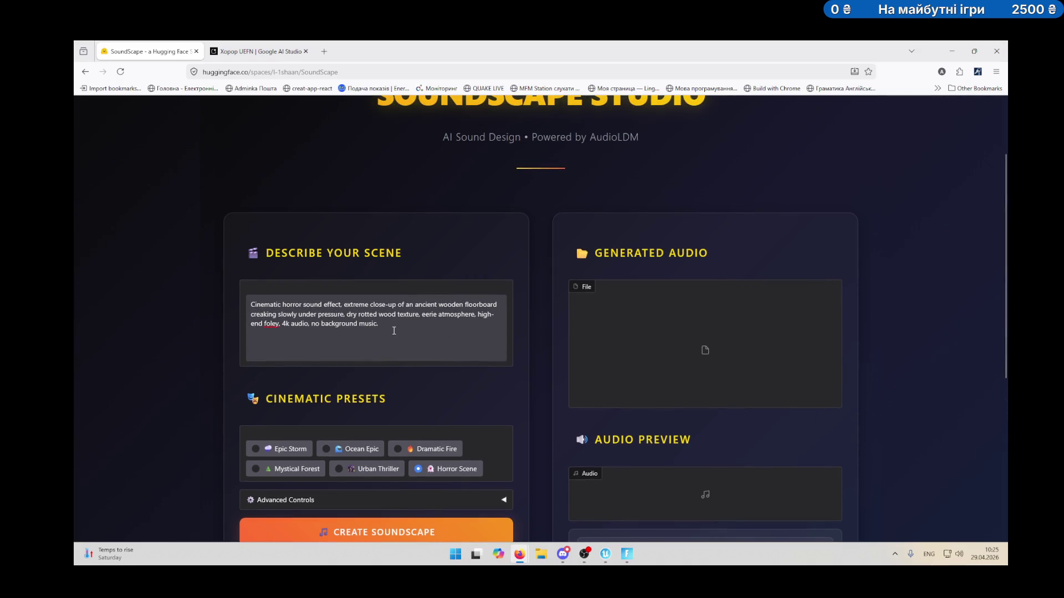
scroll(408, 376, down, 1)
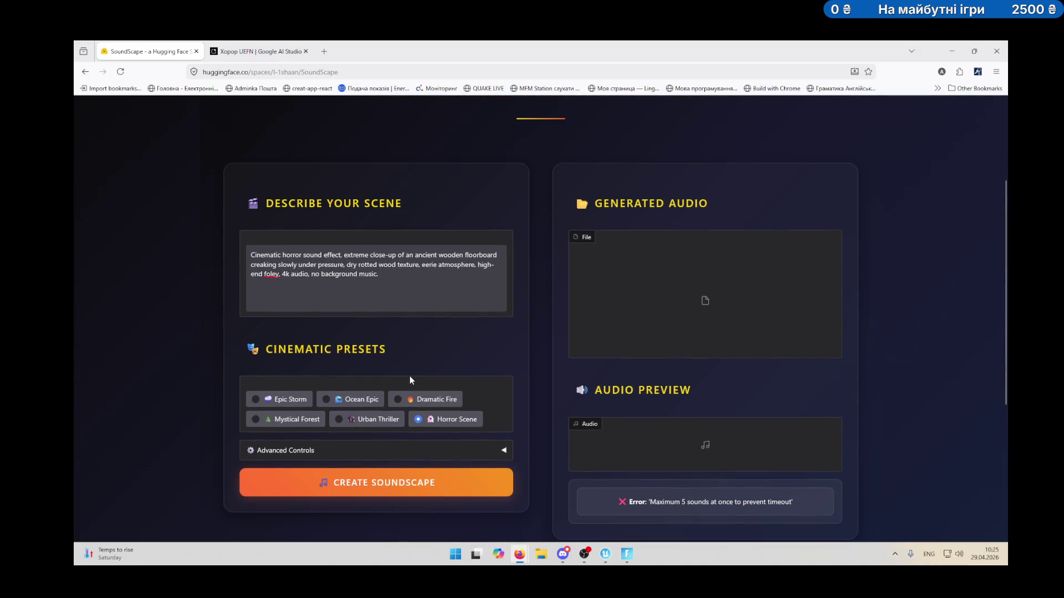
click(420, 446)
scroll(450, 425, down, 3)
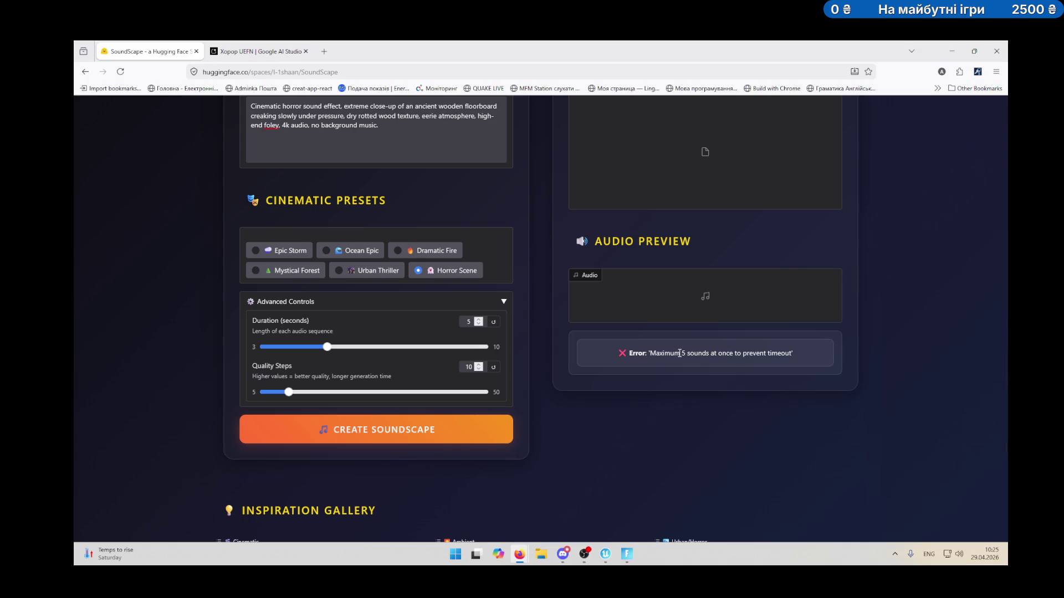
scroll(455, 318, up, 3)
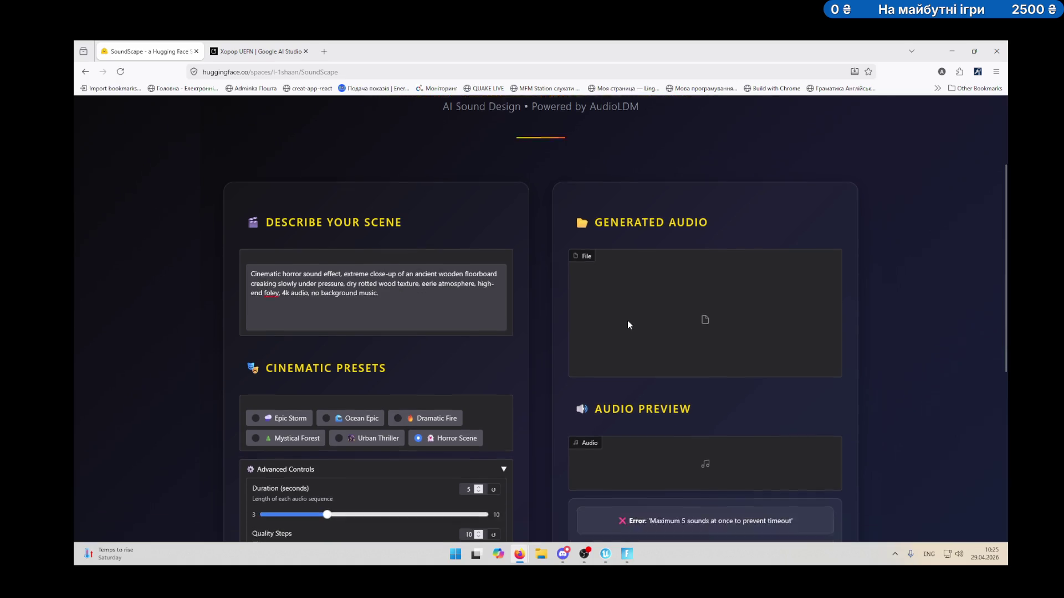
scroll(343, 288, down, 2)
scroll(341, 281, up, 1)
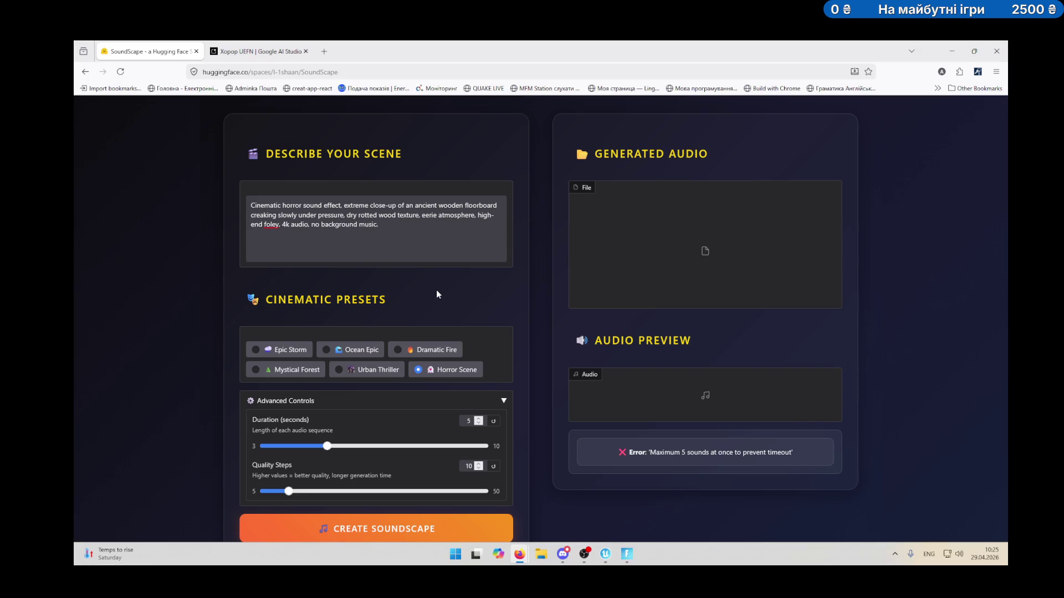
Clear the scene description and start a screenshot of the empty box.
triple_click(328, 219)
key(BackSpace)
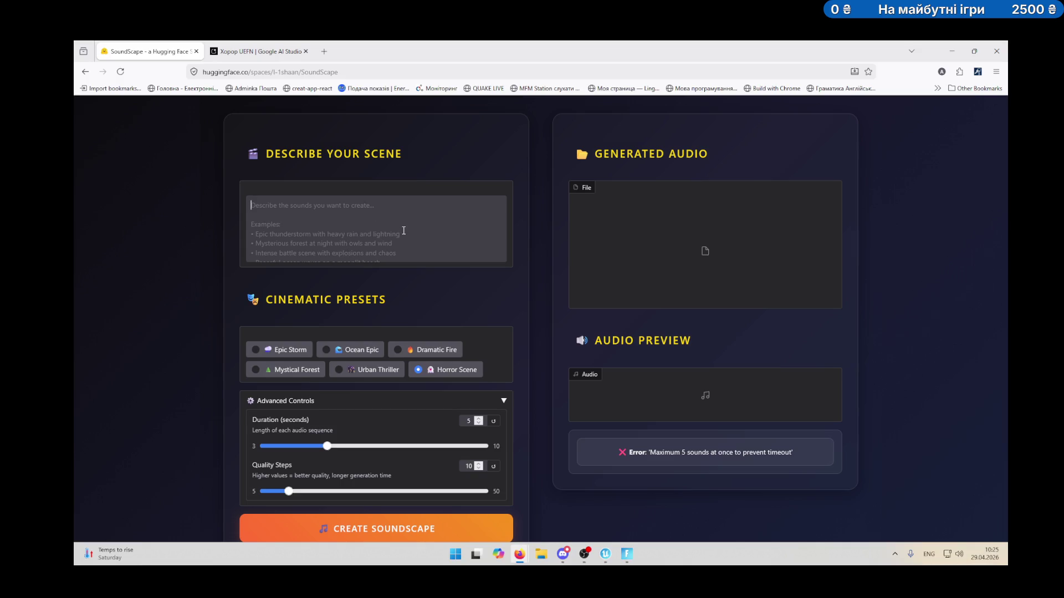
scroll(388, 221, down, 3)
scroll(382, 232, up, 3)
key(Print)
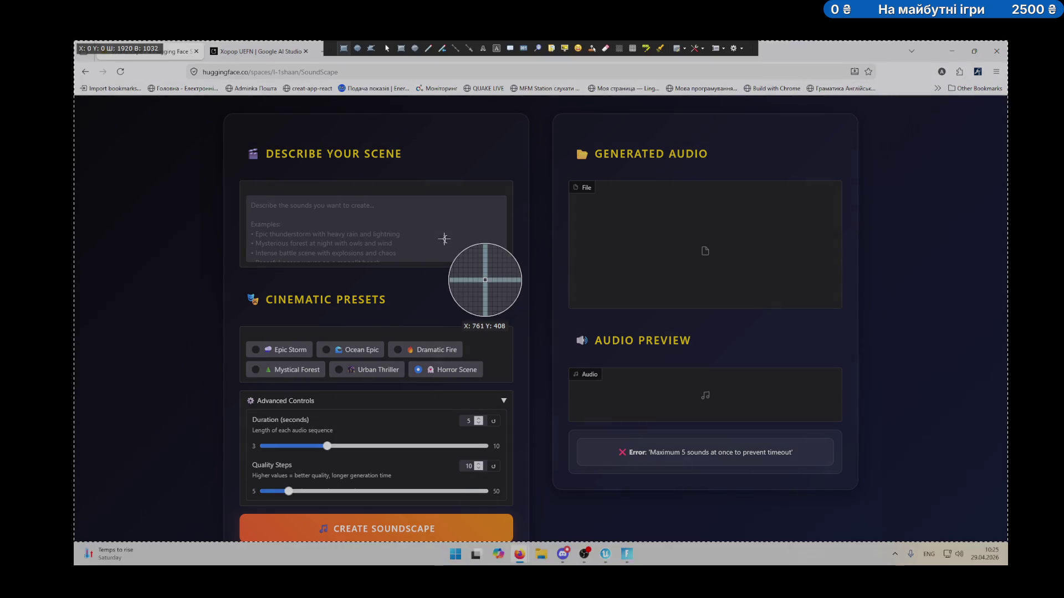
Send Gemini a screenshot of the scene description with 'ось так опиши мені як на картинці'.
mouse_move(240, 185)
mouse_down()
mouse_move(355, 244)
mouse_move(524, 277)
mouse_move(508, 269)
mouse_up()
click(258, 51)
click(440, 487)
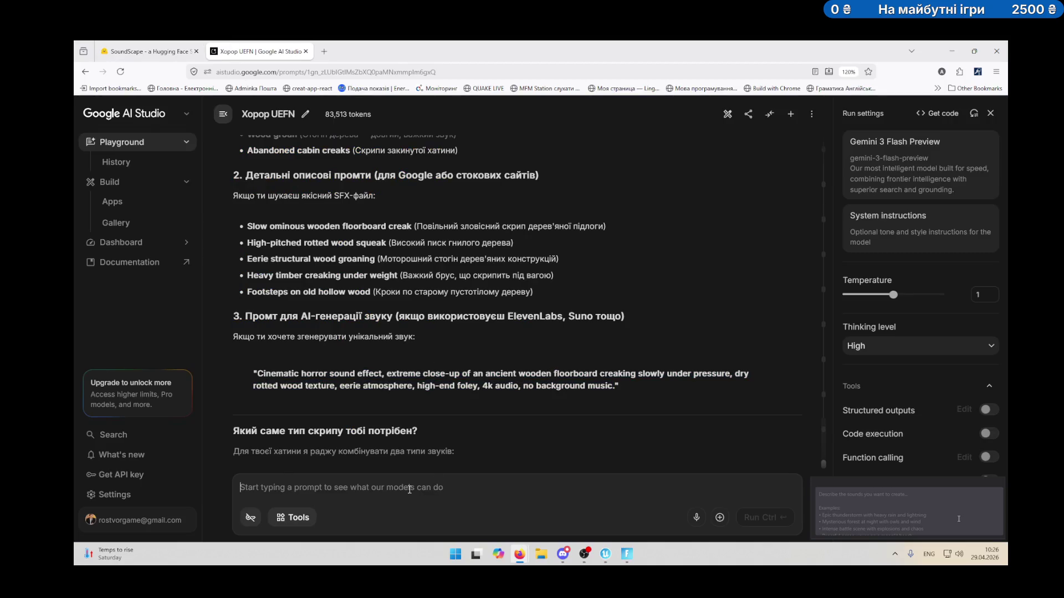
key(ctrl+v)
text(о)
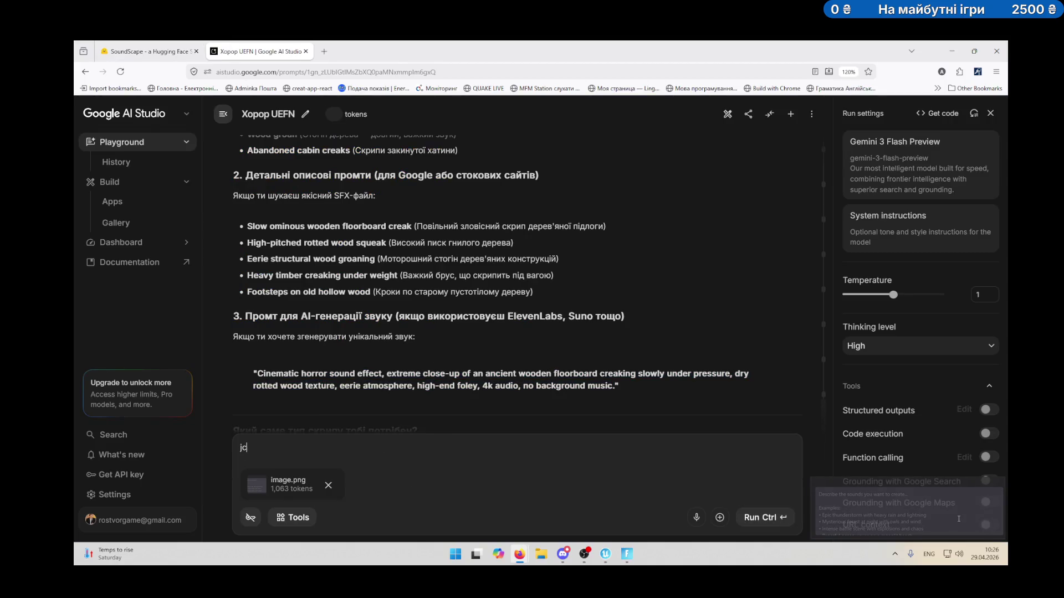
text(сь та)
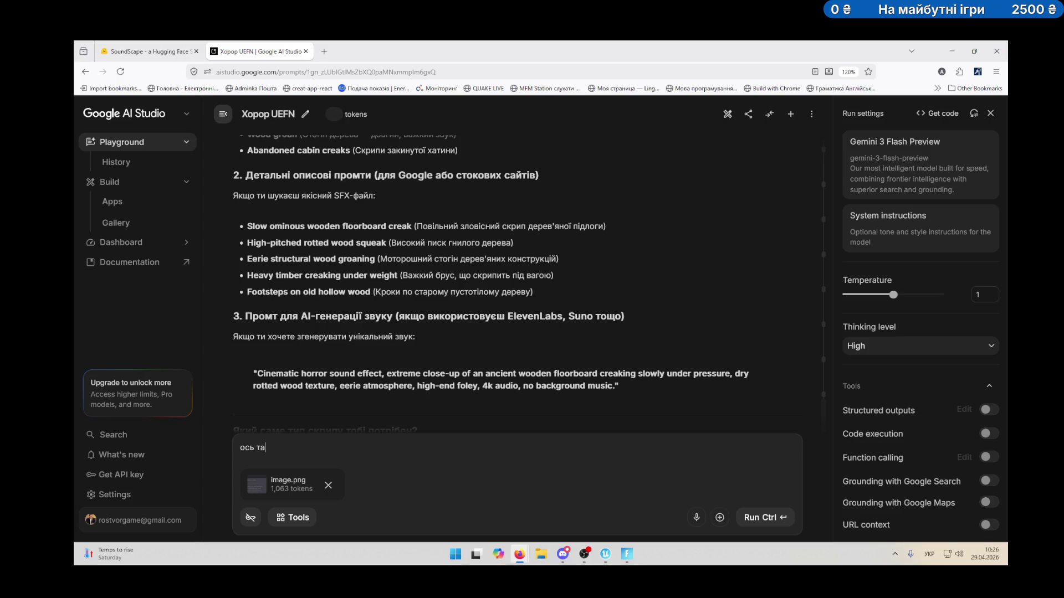
text(к опиши мені )
text(як на карт)
text(инці)
key(ctrl+Return)
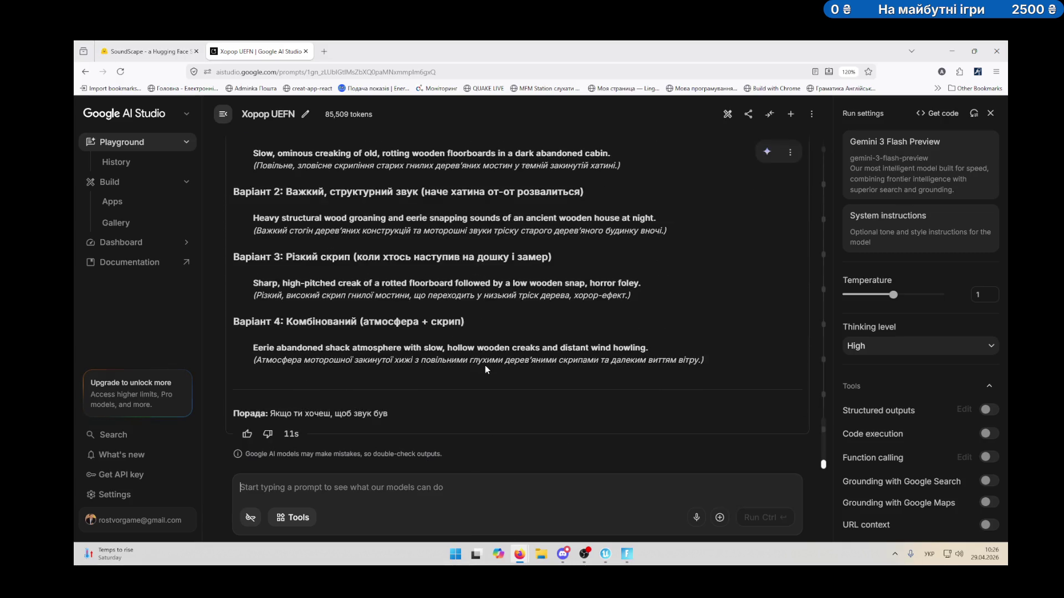
Select the Variant 1 English floorboard-creak prompt and switch to the SoundScape tab.
scroll(486, 367, up, 3)
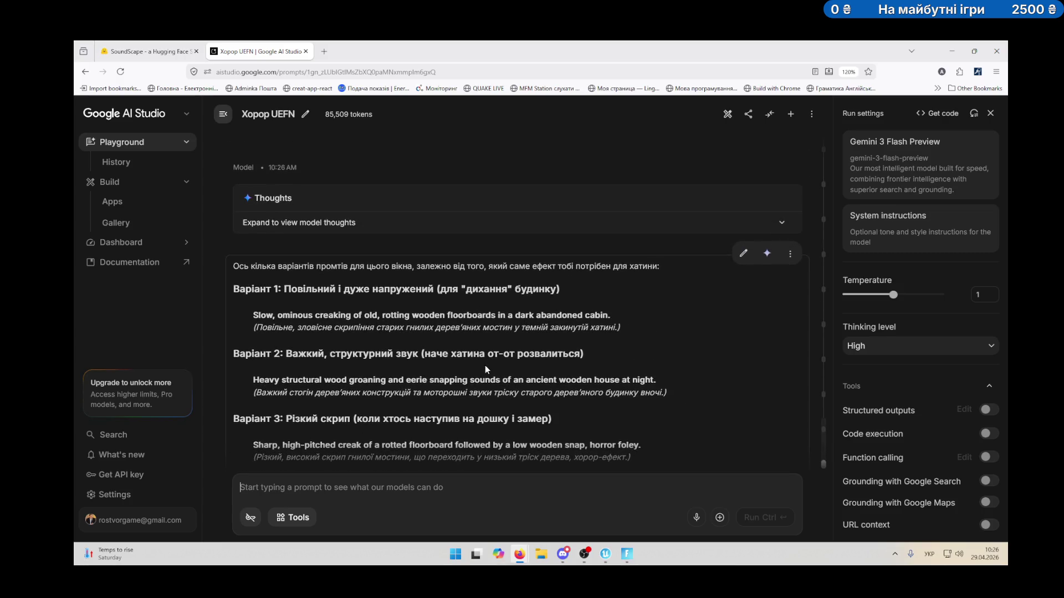
drag(255, 314, 608, 315)
key(ctrl+Tab)
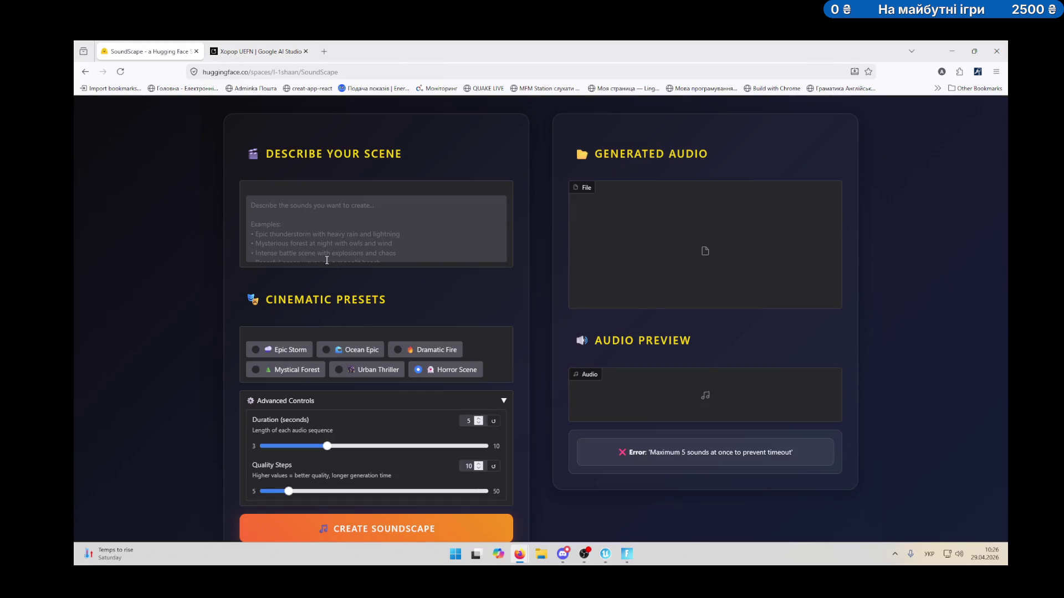
Paste the rotting-floorboards abandoned-cabin prompt into the scene description and run Create Soundscape.
click(328, 254)
key(ctrl+v)
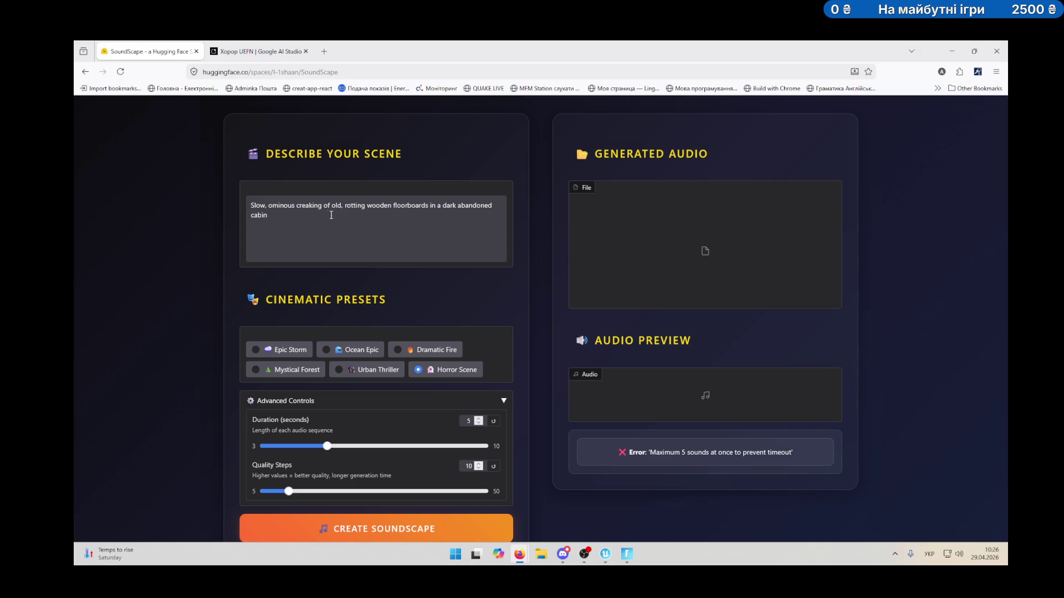
click(384, 531)
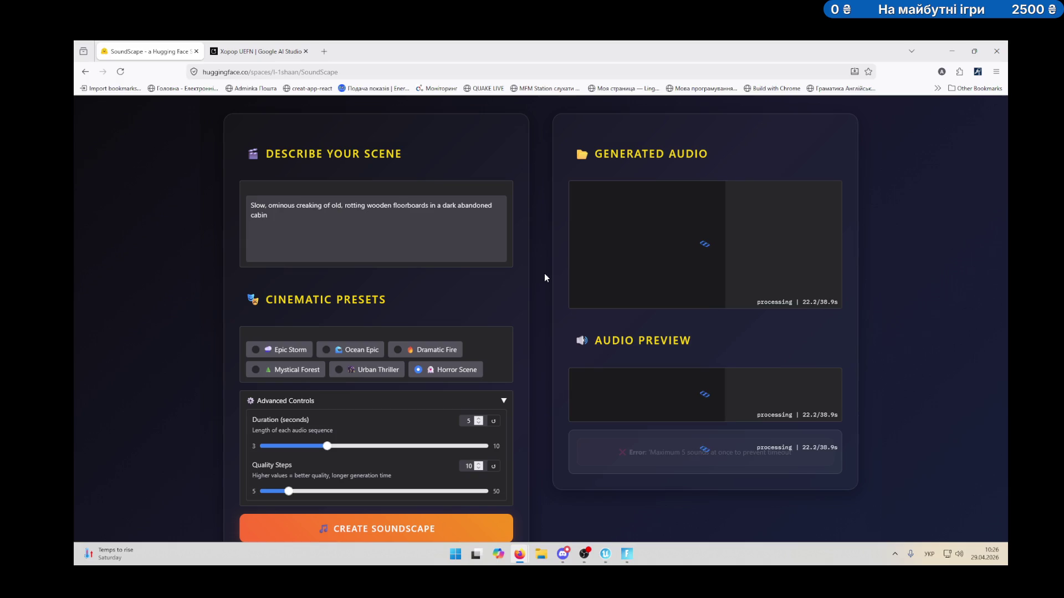
scroll(544, 274, up, 4)
scroll(525, 312, down, 4)
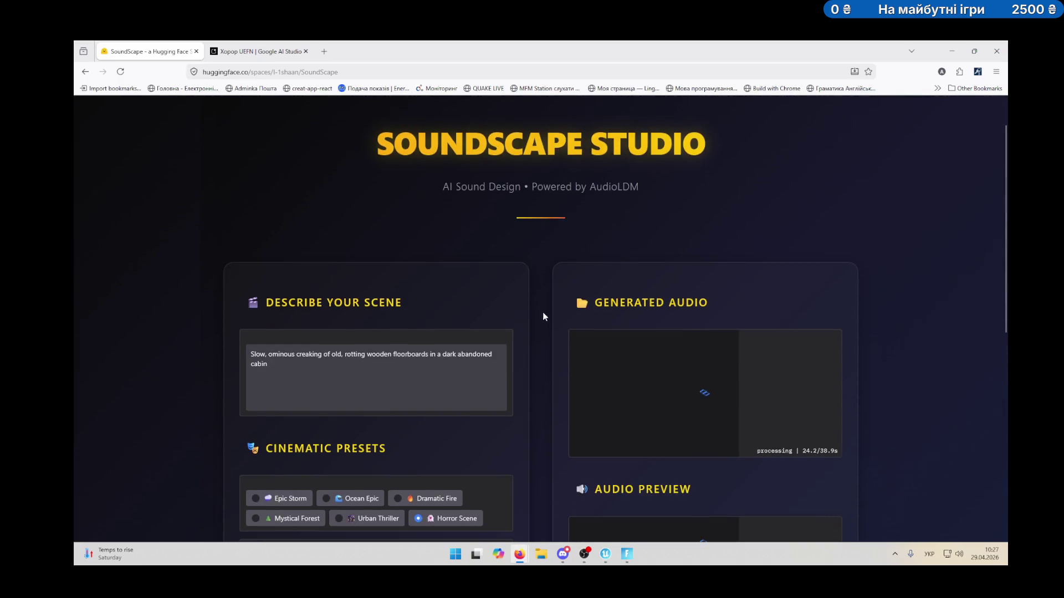
scroll(547, 319, down, 4)
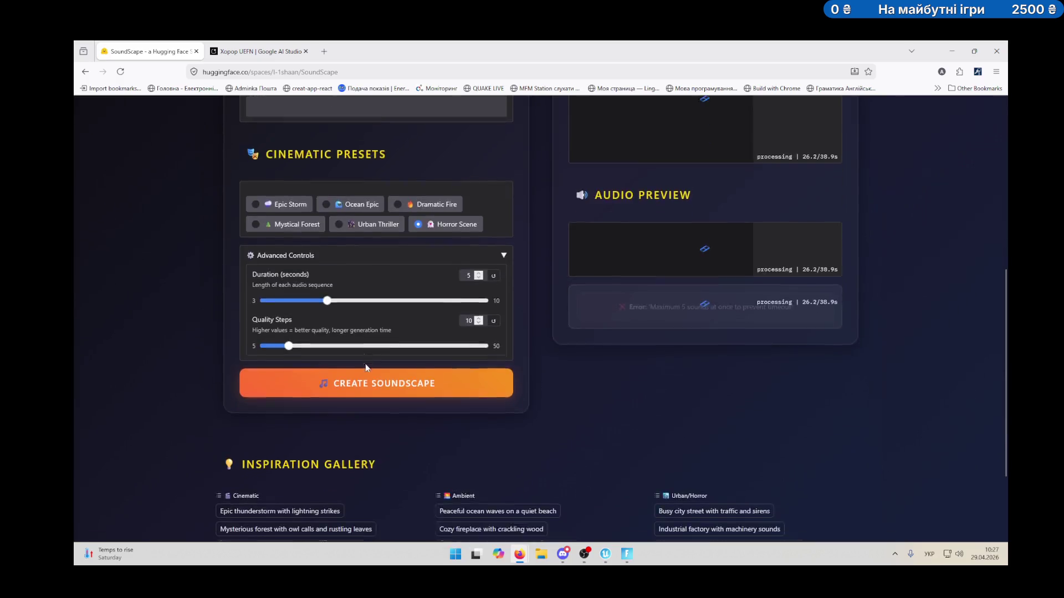
scroll(524, 368, up, 3)
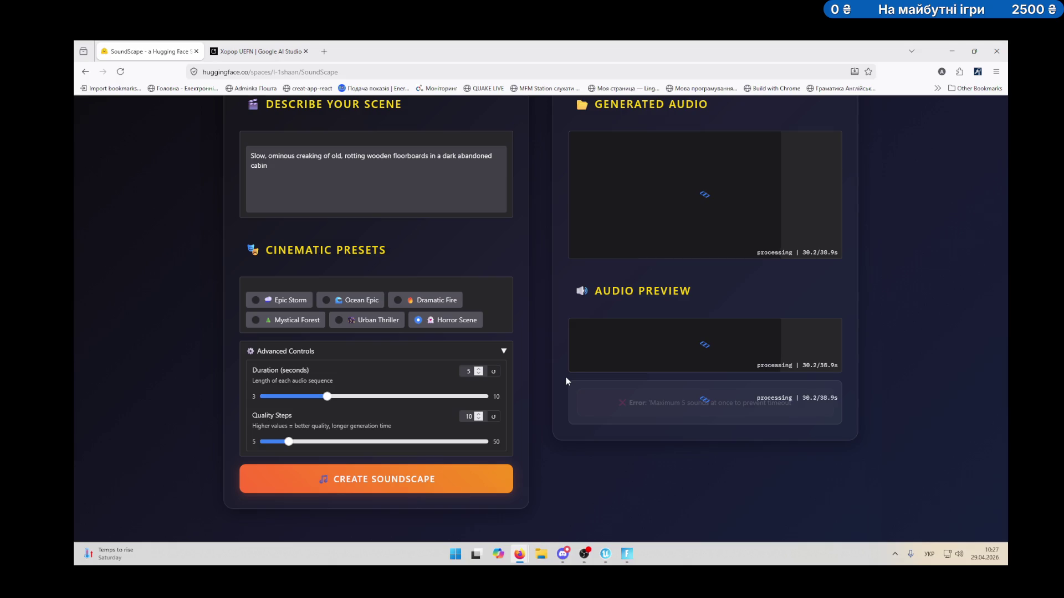
scroll(566, 380, up, 1)
scroll(561, 382, up, 1)
scroll(560, 381, down, 1)
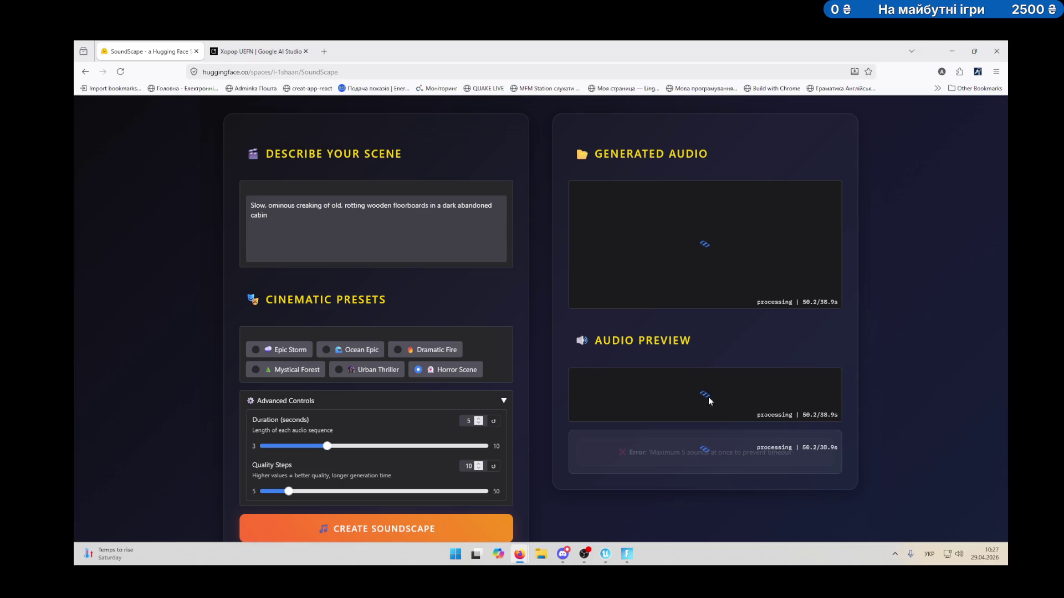
Scroll the page to watch the Generated Audio panel until the three WAV files appear.
scroll(476, 331, up, 4)
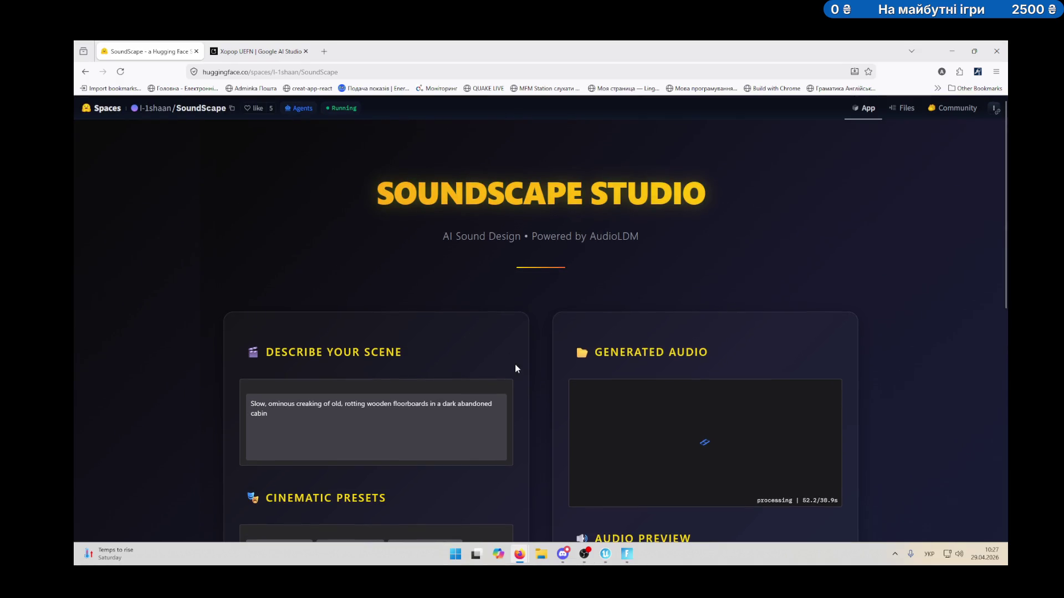
scroll(532, 368, down, 2)
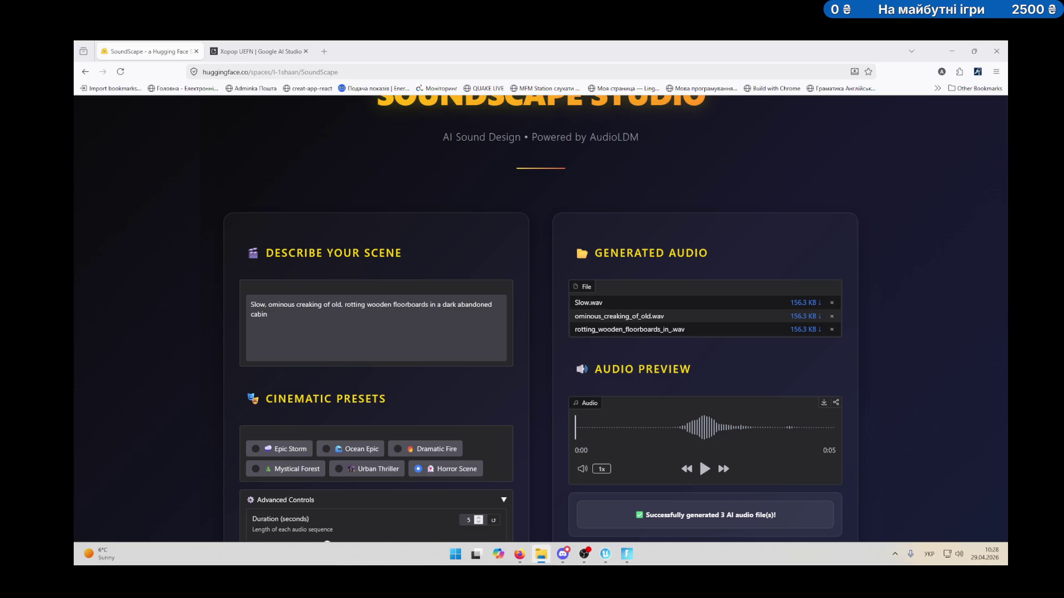
Play the generated 5-second creaking clip in Audio Preview, then replay it.
scroll(792, 368, down, 1)
scroll(792, 369, down, 4)
scroll(590, 371, up, 4)
scroll(584, 366, up, 3)
scroll(537, 347, down, 2)
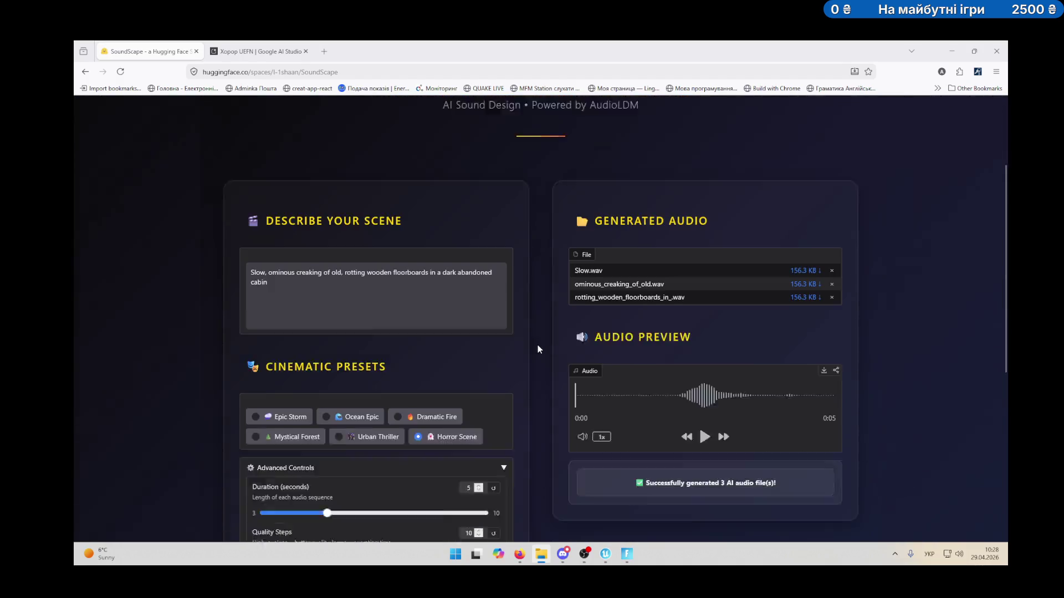
scroll(537, 345, down, 7)
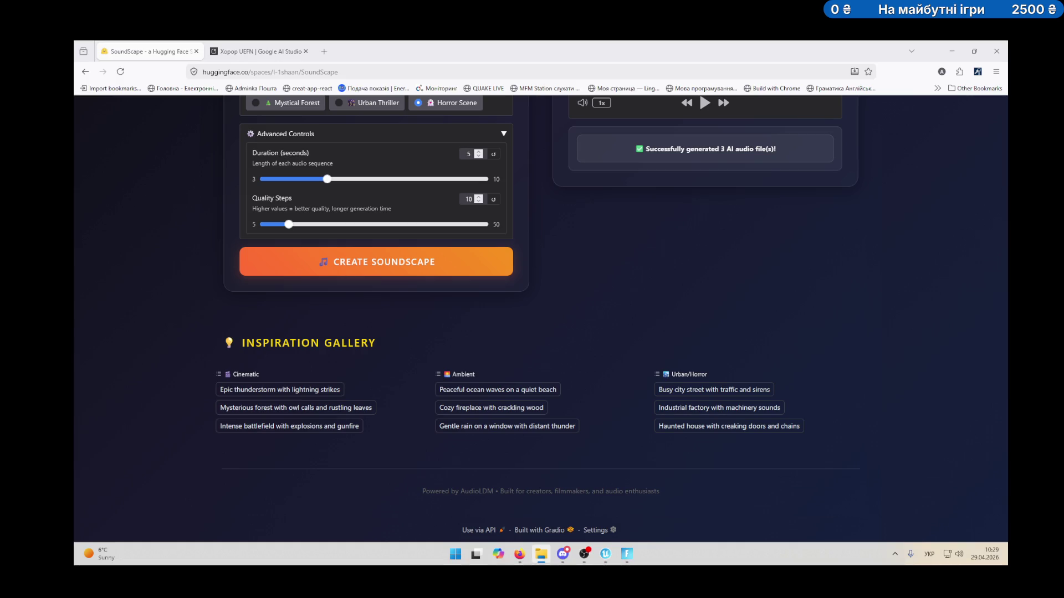
click(585, 554)
scroll(796, 294, up, 4)
click(706, 302)
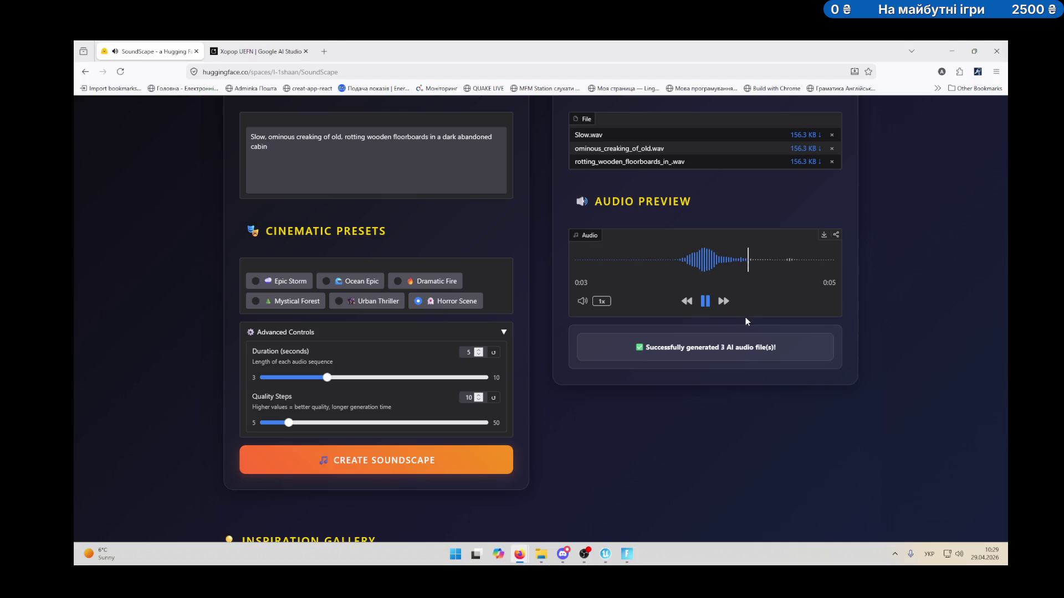
click(705, 302)
Return to Gemini's floorboard-creak prompt variants in the Хорор UEFN chat.
scroll(683, 233, up, 1)
scroll(683, 233, up, 1)
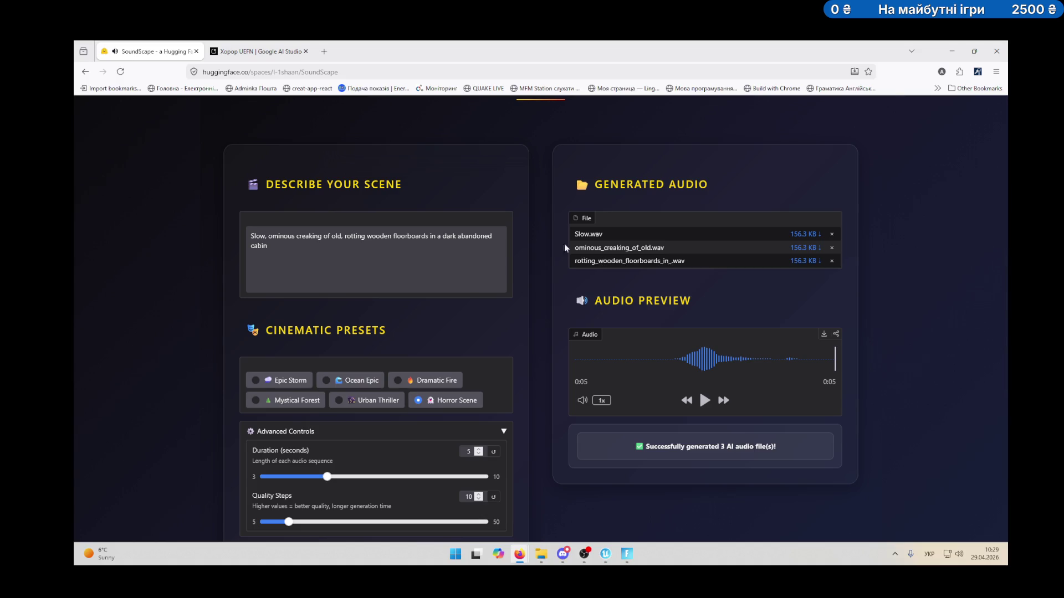
click(258, 51)
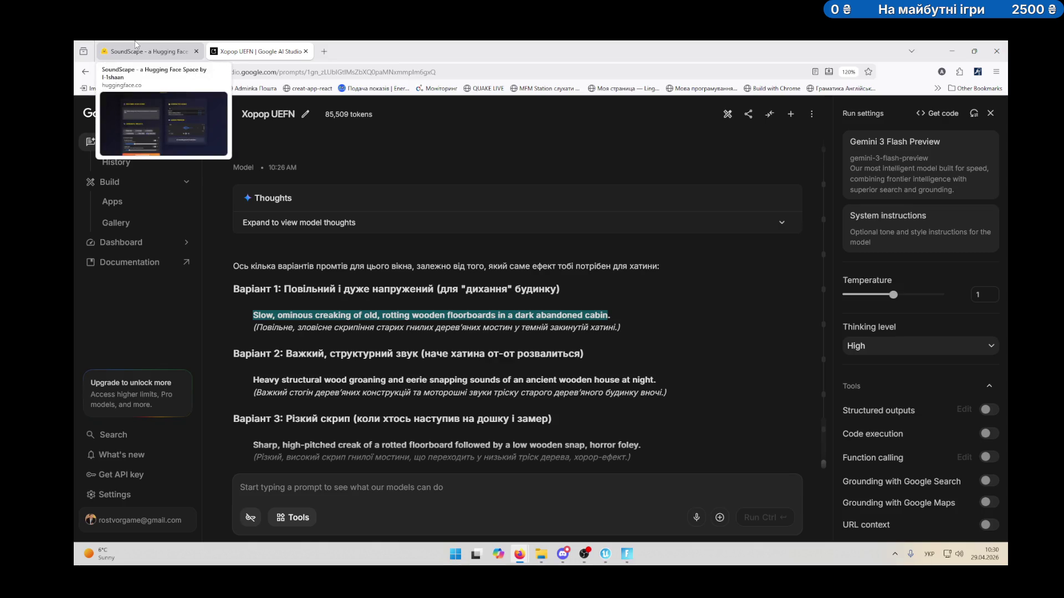
Ask Gemini in Google AI Studio for scary scream prompt variants ('Страшний крик').
scroll(404, 380, down, 2)
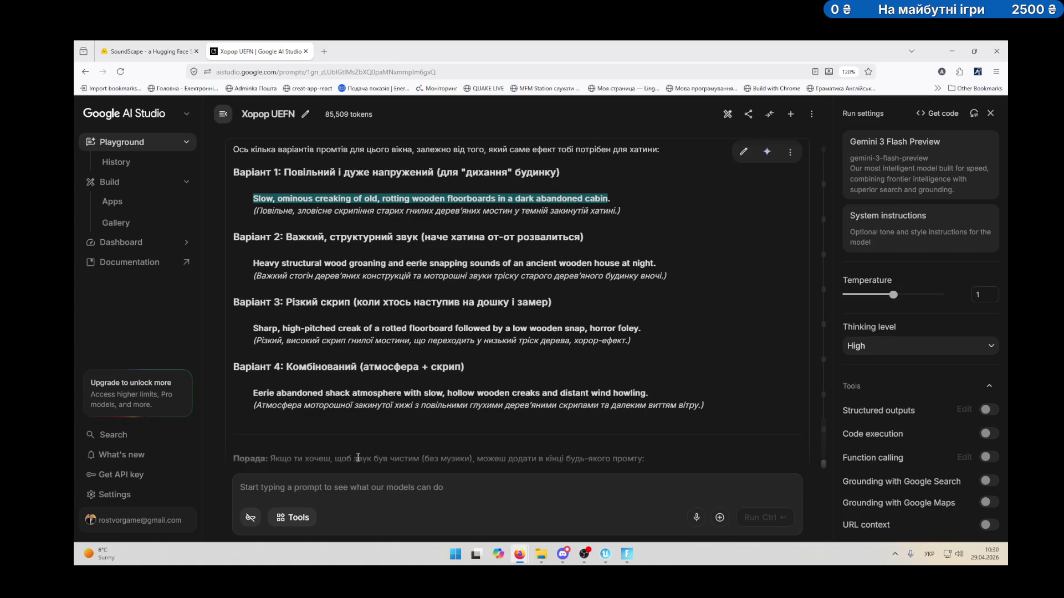
click(383, 490)
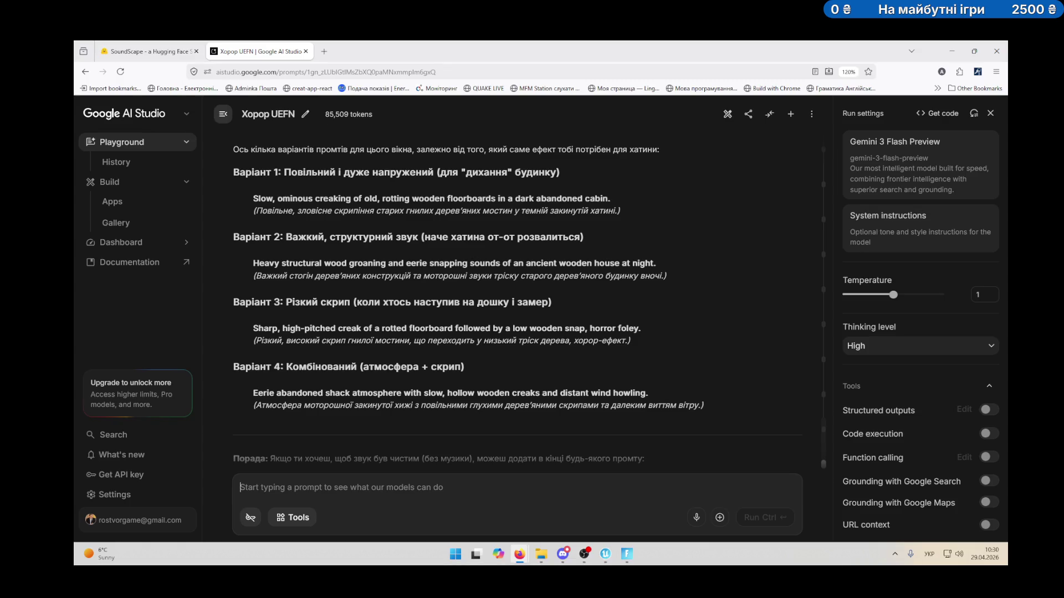
text(Страшнийкр)
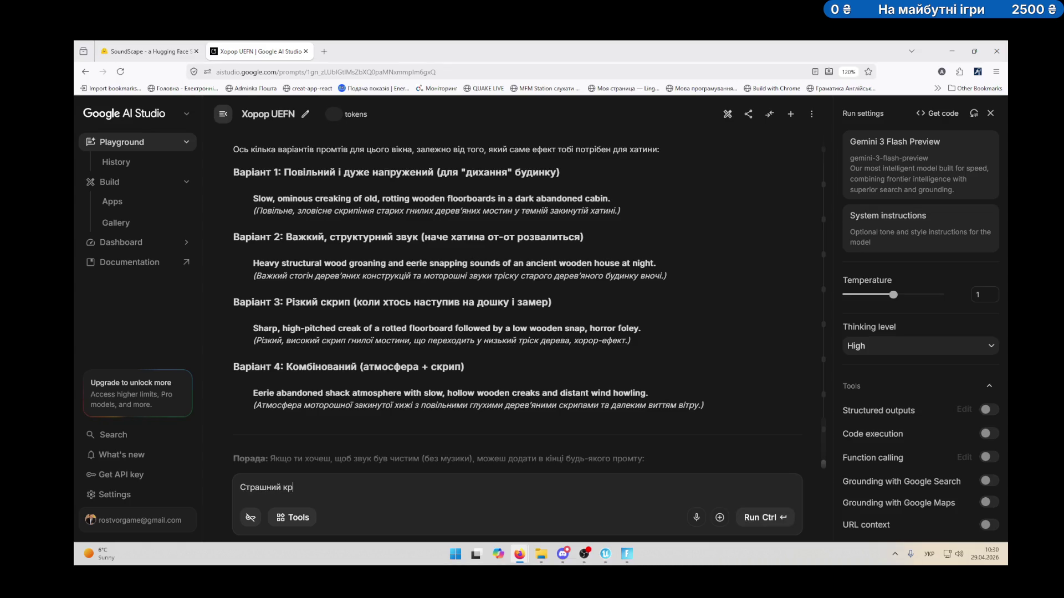
text(п)
key(ctrl+Return)
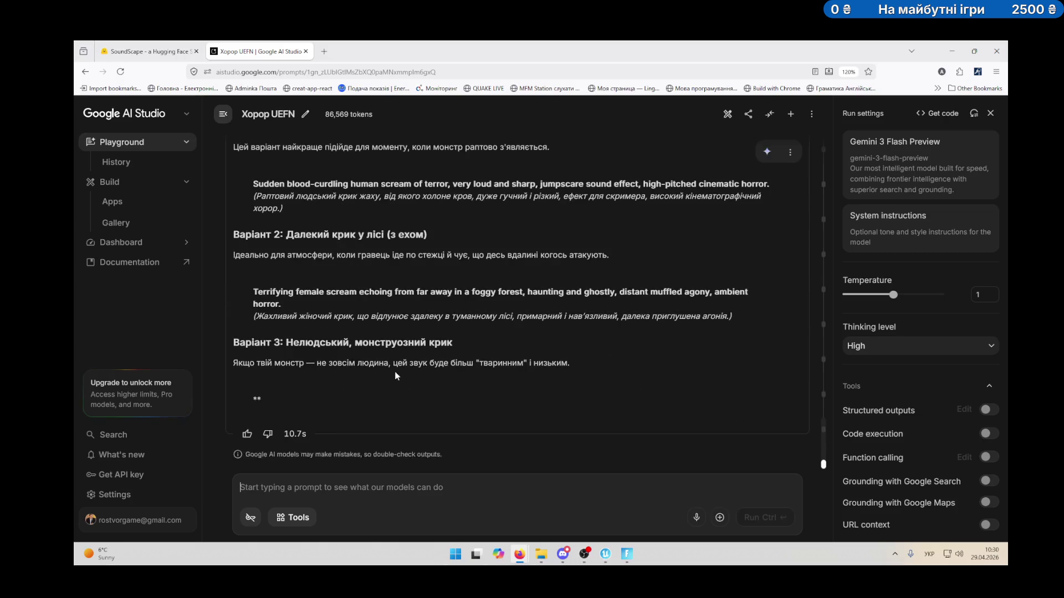
Copy the Variant 2 distant female forest scream prompt from Gemini's answer.
scroll(395, 371, down, 2)
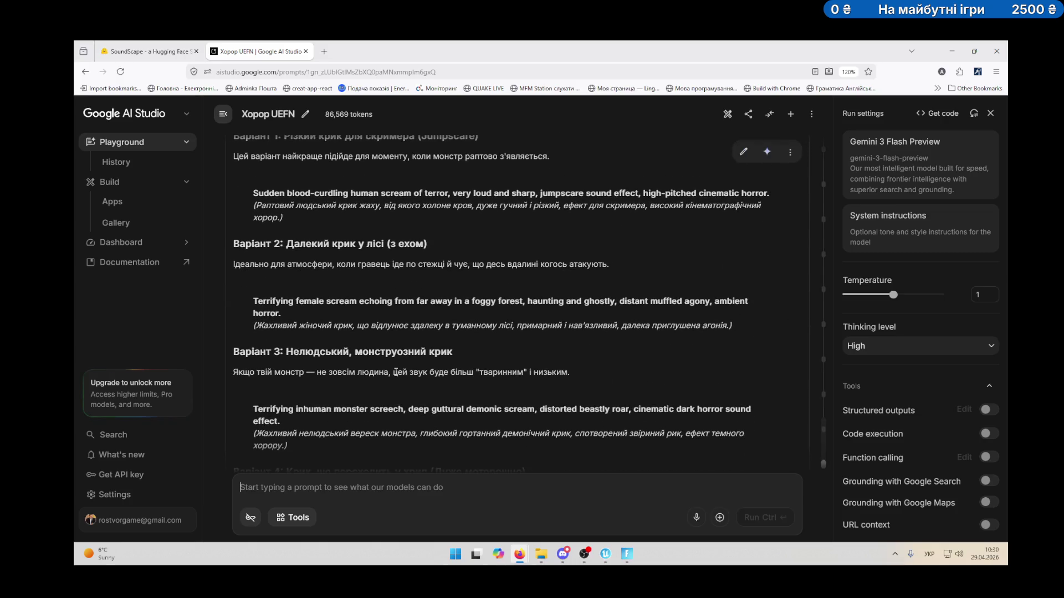
scroll(396, 372, up, 2)
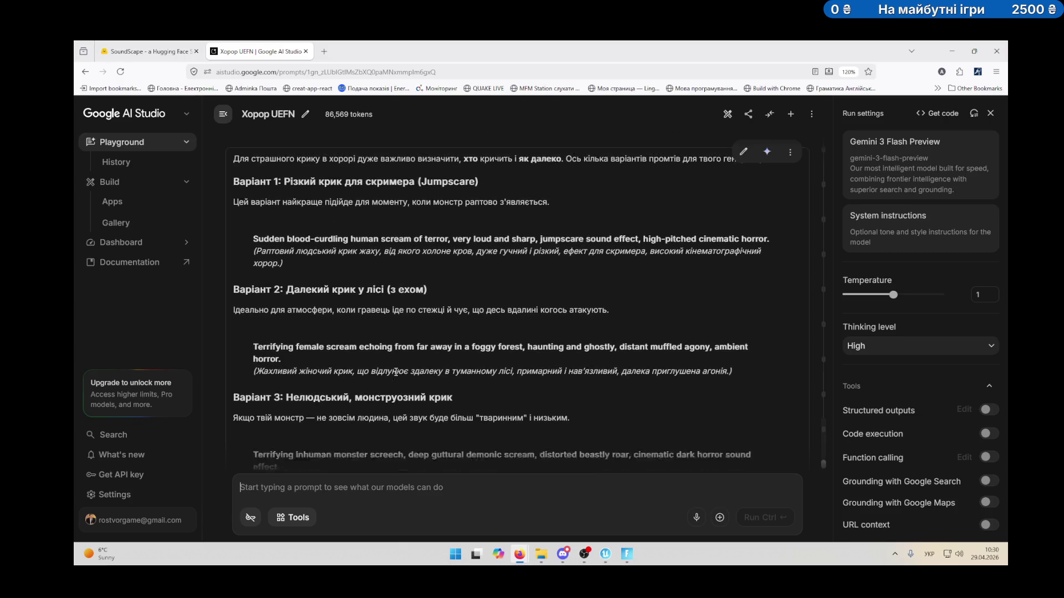
triple_click(254, 359)
key(ctrl+c)
key(ctrl+Tab)
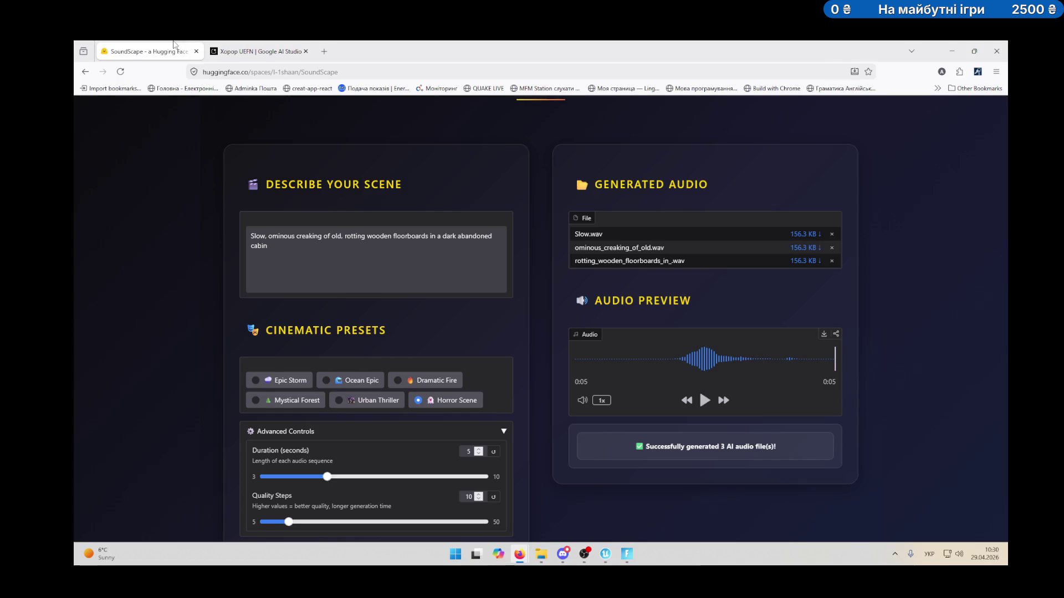
Replace the creaking scene description with the female scream prompt and generate four sounds.
scroll(381, 410, down, 3)
scroll(362, 227, up, 1)
click(362, 225)
key(ctrl+a)
key(ctrl+v)
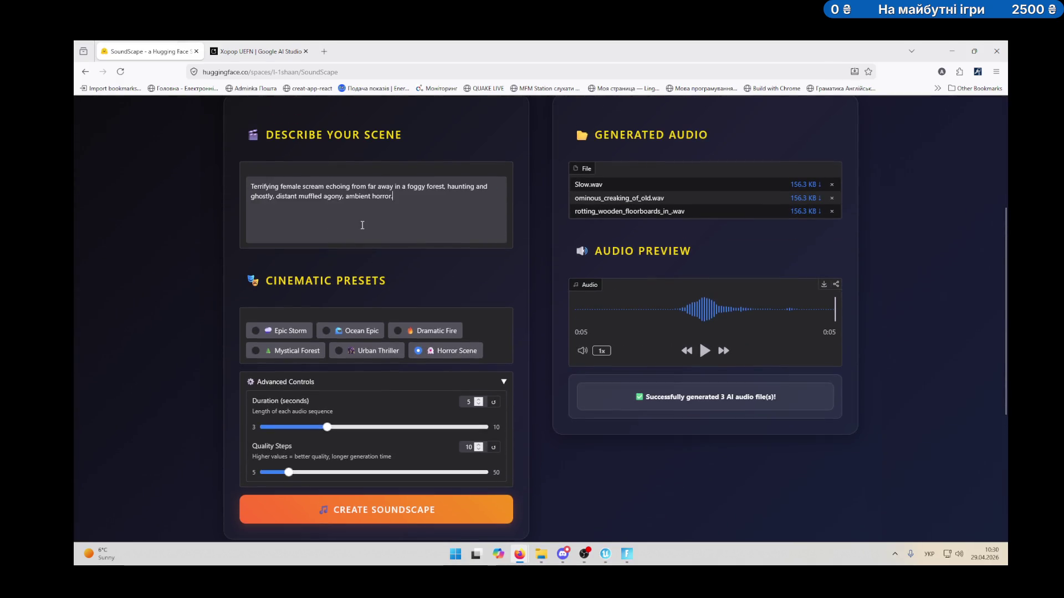
click(416, 510)
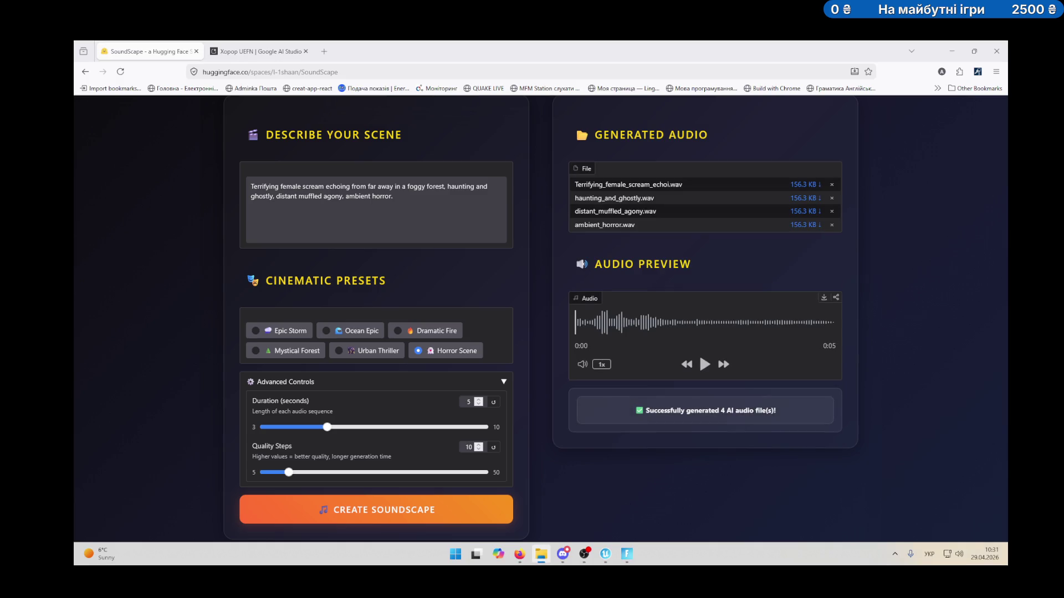
Listen twice to the generated scream clip, such as haunting_and_ghostly.wav.
click(706, 365)
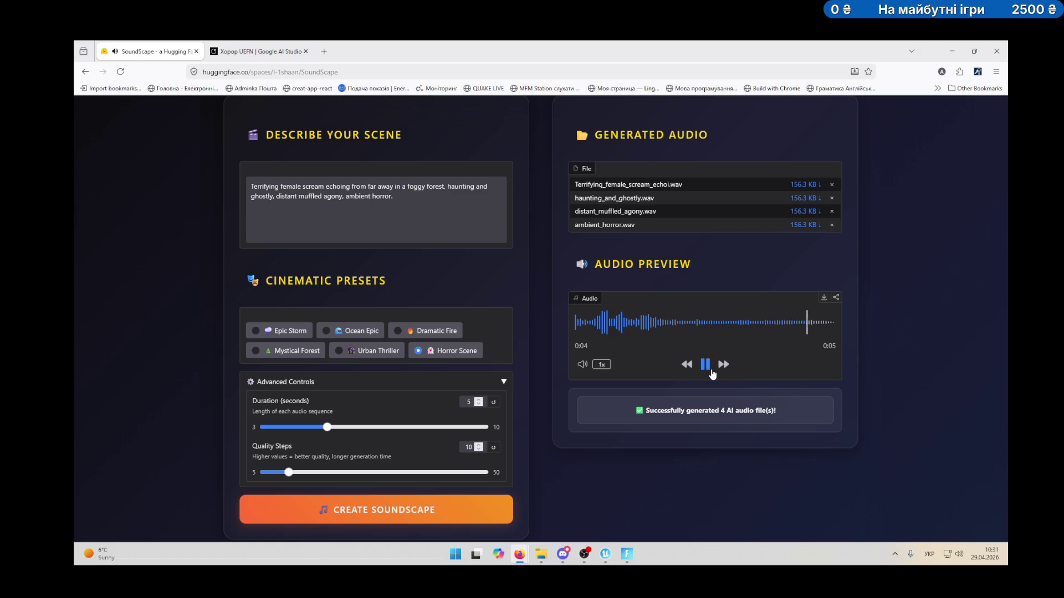
click(705, 364)
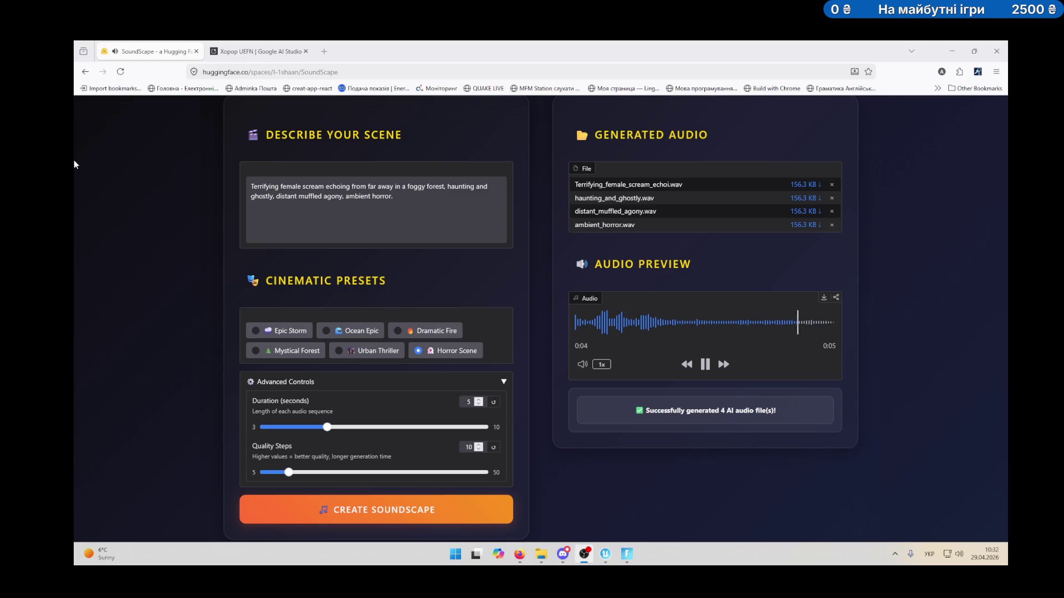
click(237, 52)
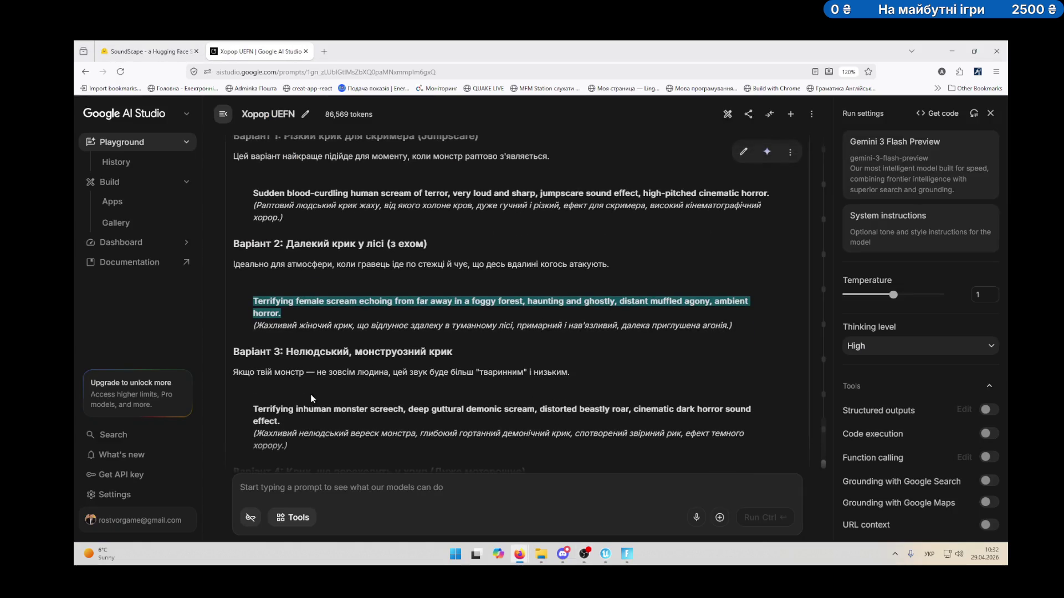
Generate sounds from the 'Terrifying inhuman monster screech, deep guttural demonic scream' prompt.
drag(256, 352, 291, 364)
key(ctrl+c)
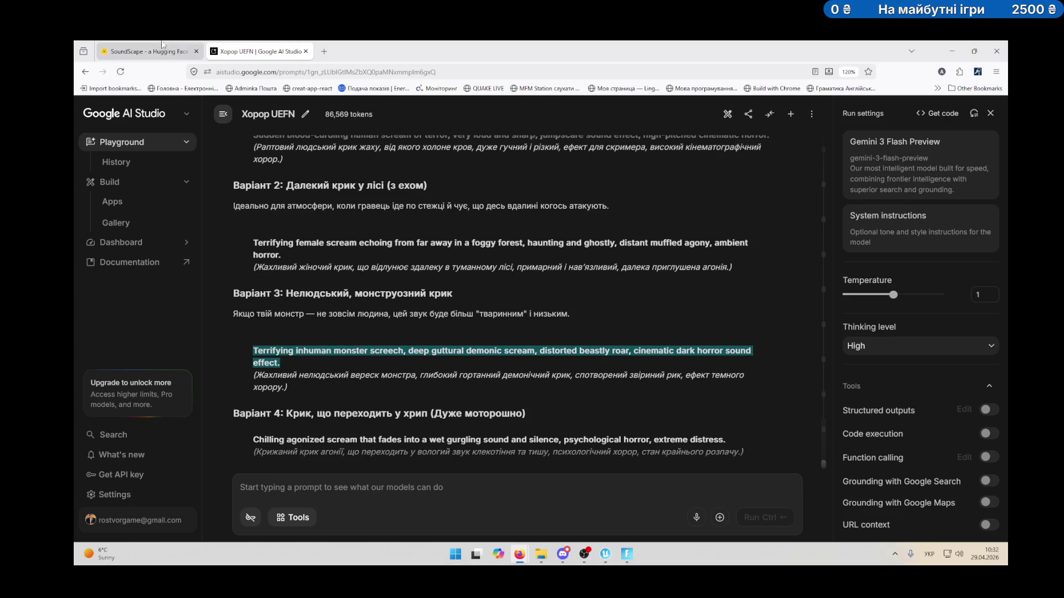
click(150, 51)
key(ctrl+a)
key(ctrl+v)
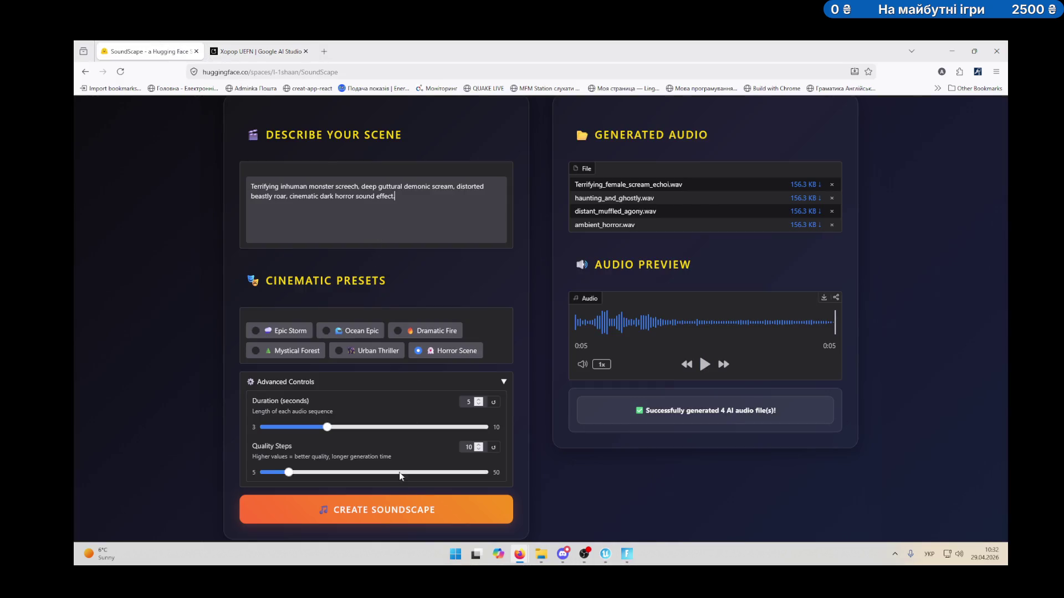
click(476, 508)
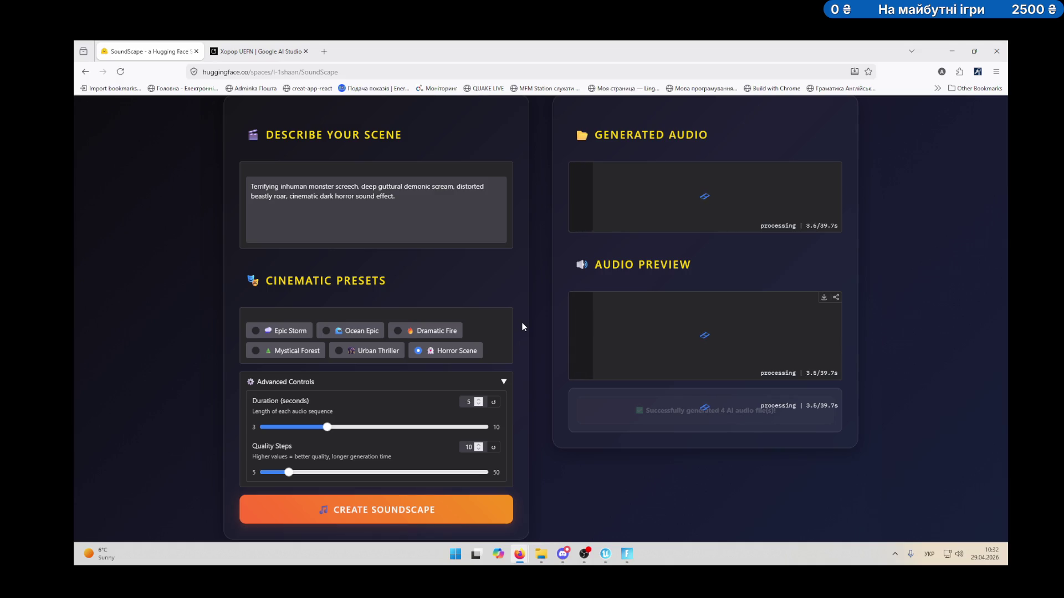
scroll(542, 334, up, 3)
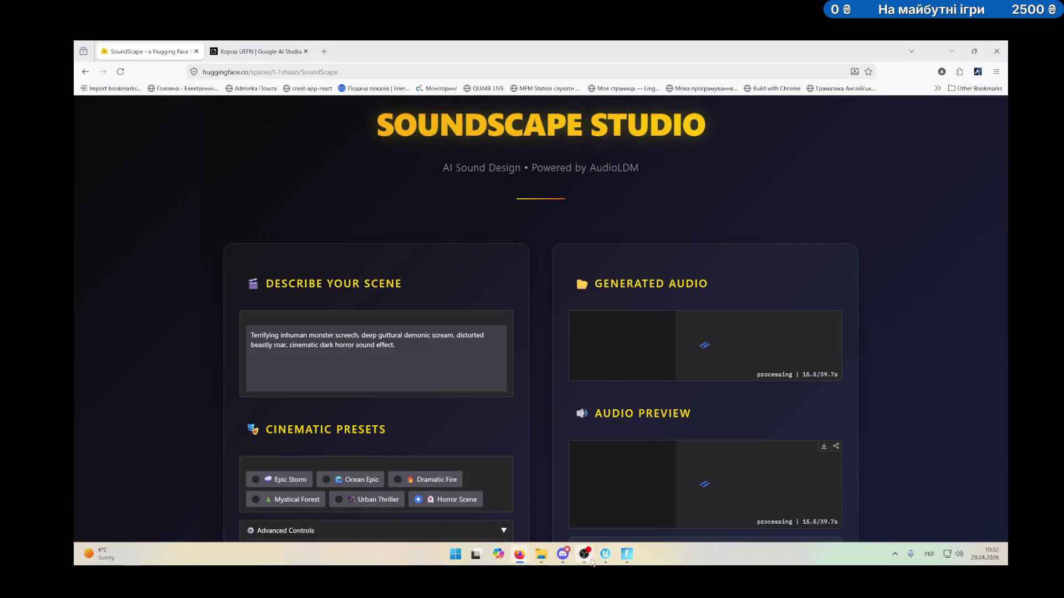
click(605, 554)
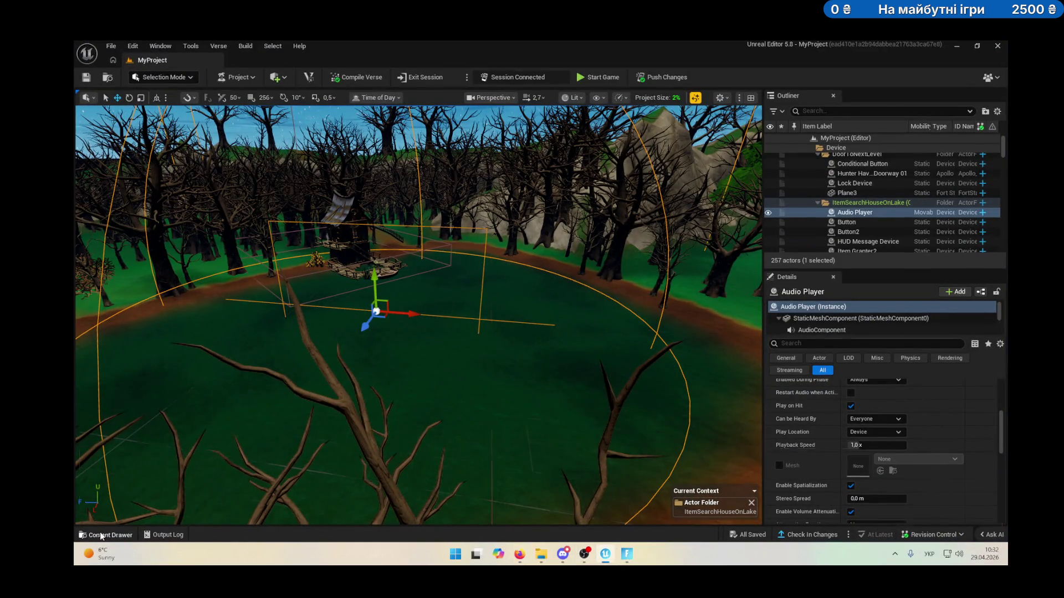
Assign Halloween_Creaking_03_Cue as the Audio Player's sound.
click(107, 534)
click(346, 382)
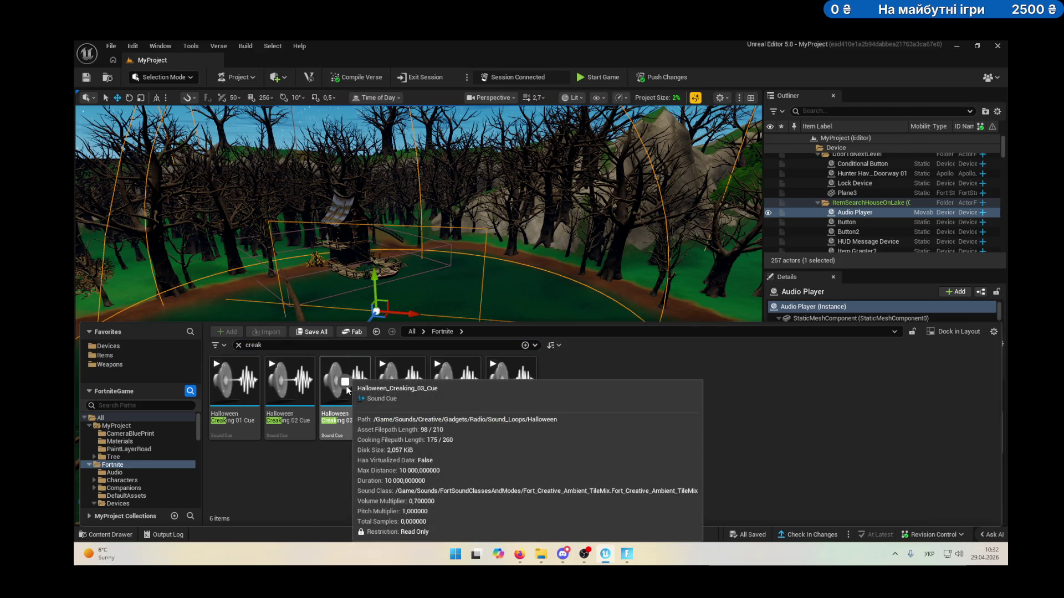
mouse_move(346, 399)
mouse_down()
mouse_move(463, 349)
mouse_move(855, 361)
mouse_move(862, 470)
mouse_move(857, 450)
mouse_move(870, 440)
mouse_move(859, 454)
mouse_up()
Set the Audio Player's Attenuation Falloff Distance to 100 m.
drag(366, 311, 388, 244)
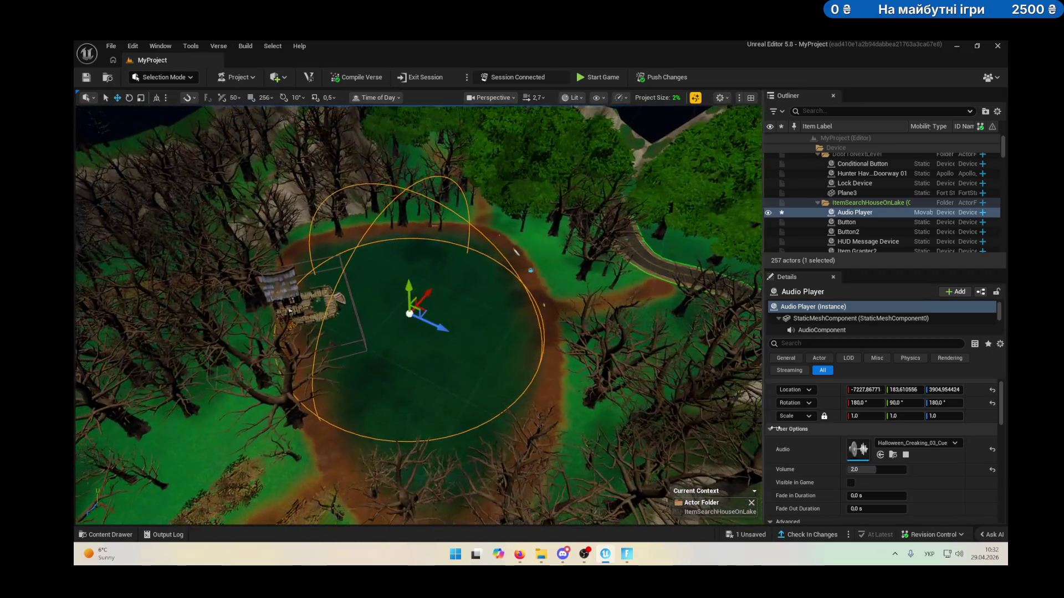
scroll(886, 466, down, 5)
scroll(886, 466, down, 5)
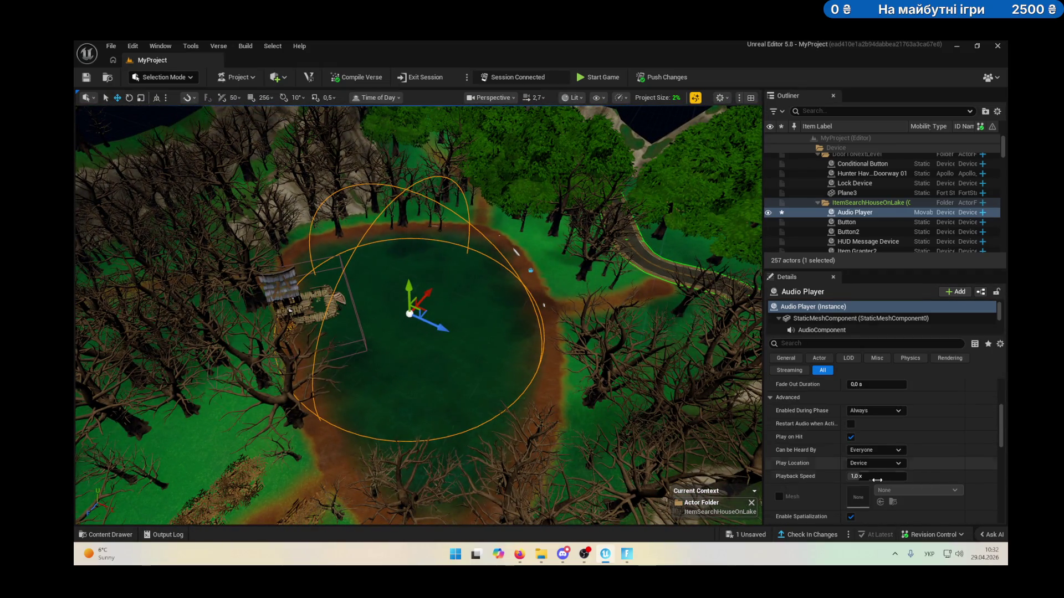
scroll(893, 460, down, 2)
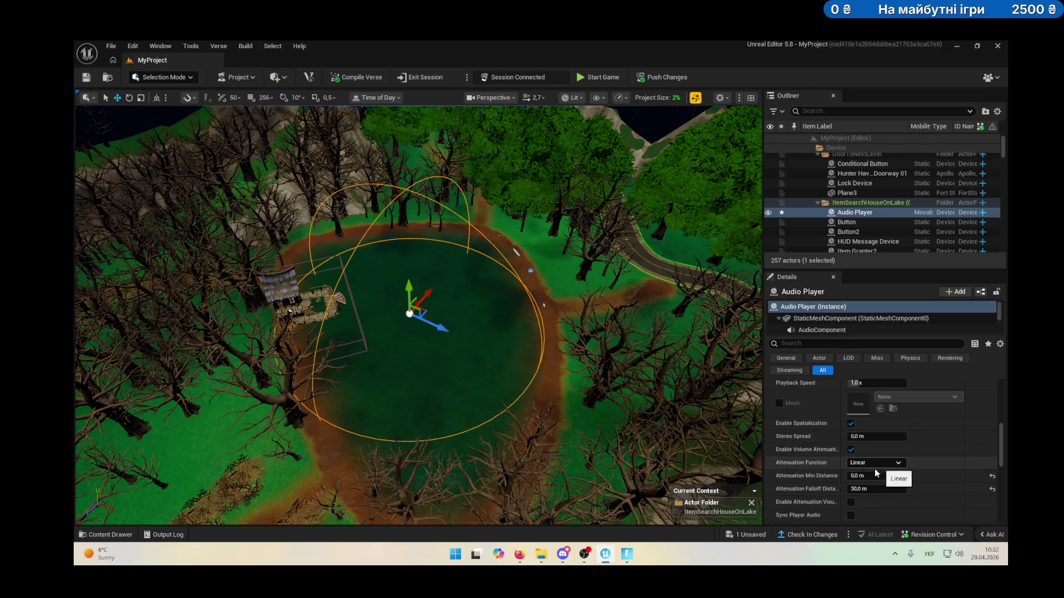
mouse_move(876, 489)
mouse_down()
mouse_move(897, 488)
mouse_move(853, 488)
mouse_move(897, 488)
mouse_move(871, 488)
mouse_up()
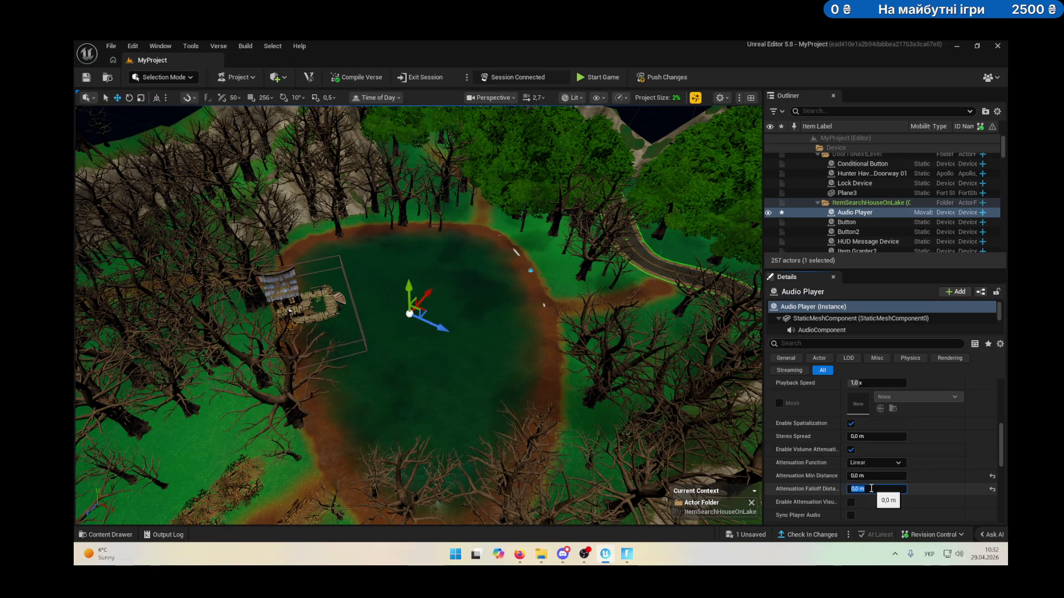
key(Return)
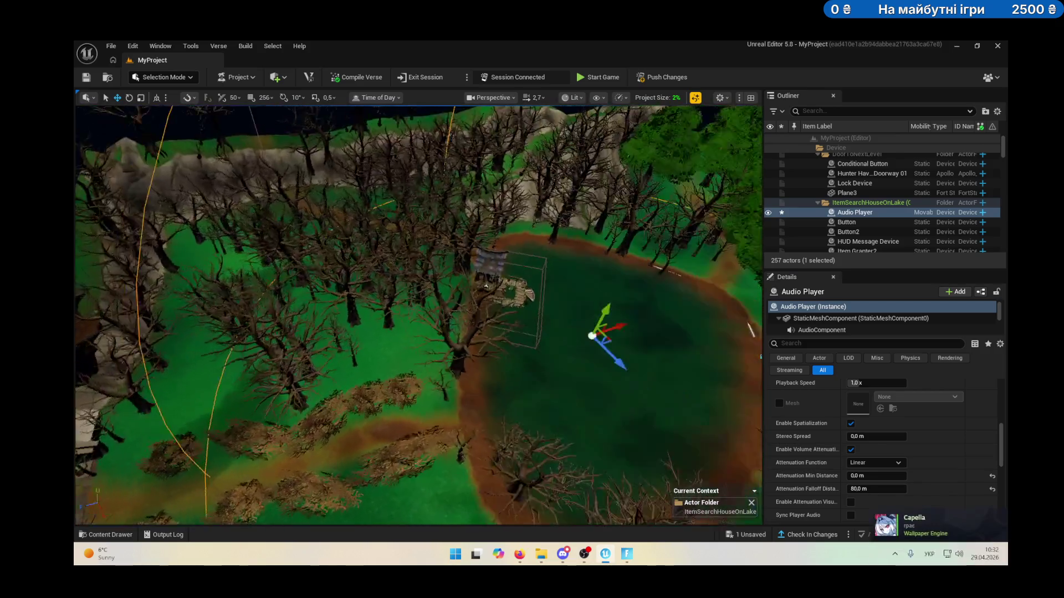
drag(423, 271, 467, 271)
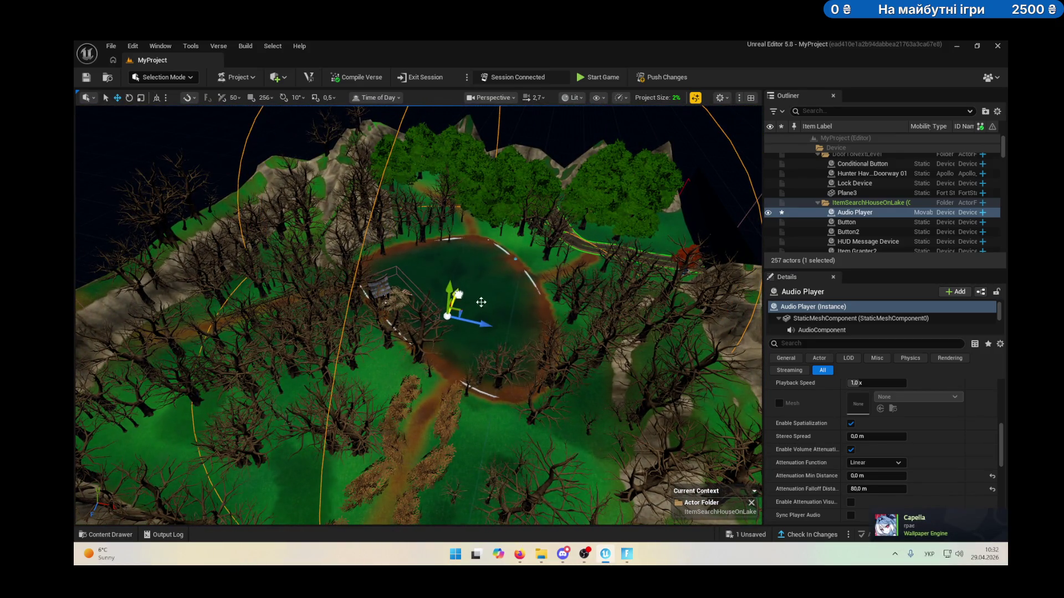
click(876, 490)
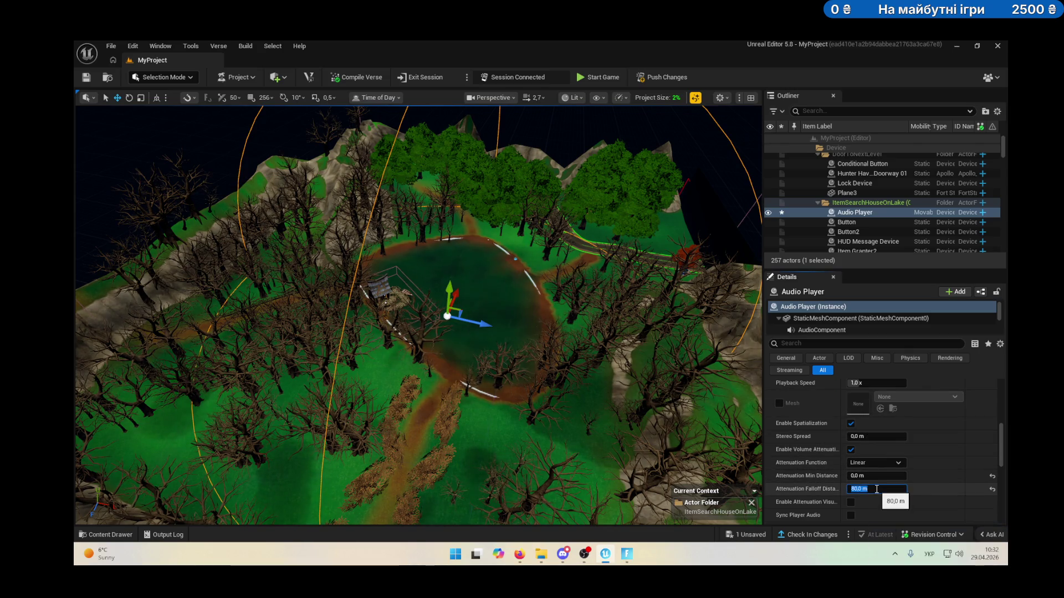
key(Return)
Move the camera closer to the Audio Player by the lake and recheck the creaking assets.
drag(418, 315, 418, 314)
drag(481, 245, 458, 241)
mouse_move(597, 346)
mouse_down()
mouse_move(594, 324)
mouse_move(534, 242)
mouse_up()
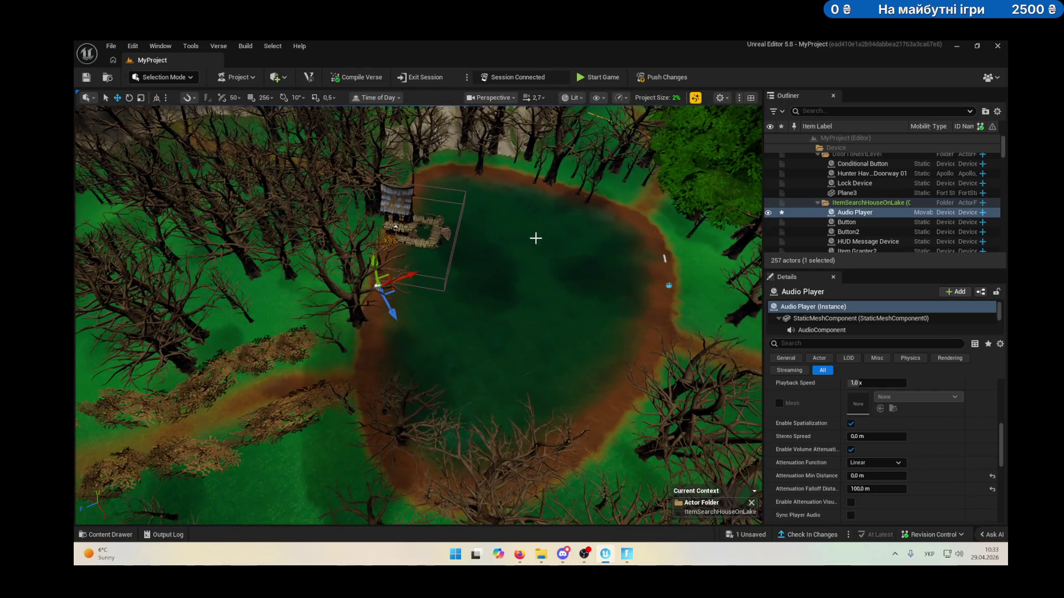
click(110, 534)
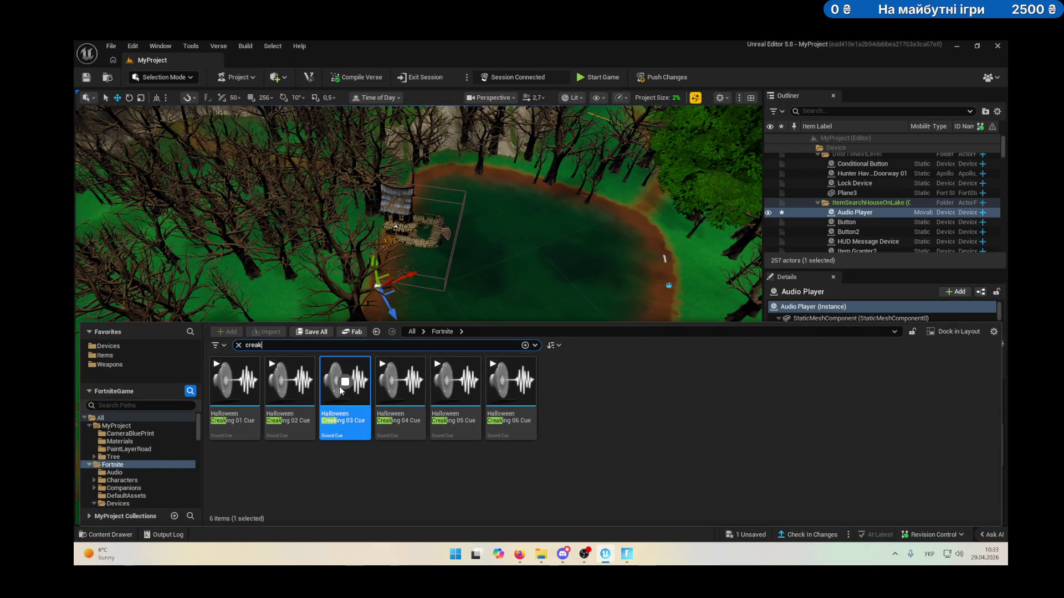
click(85, 81)
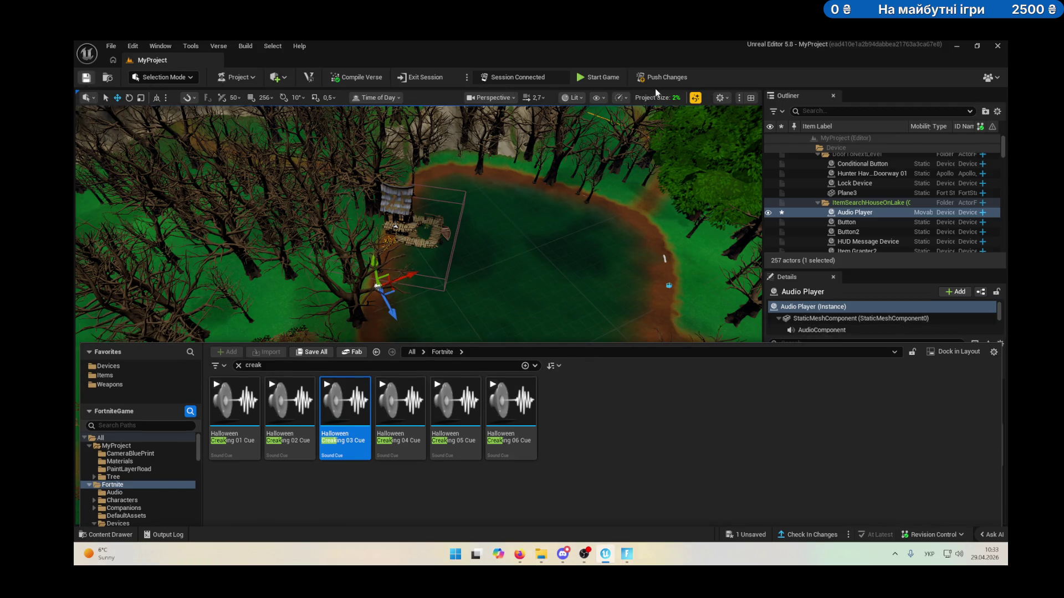
mouse_move(529, 551)
click(576, 506)
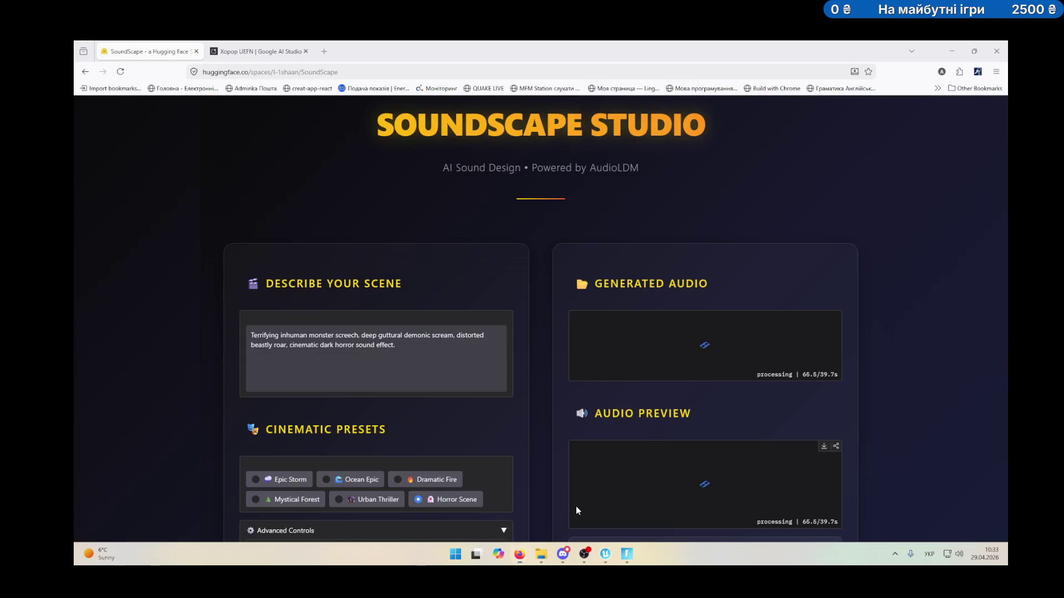
Play back the finished monster screech clips, such as distorted_beastly_roar.wav.
scroll(603, 388, down, 3)
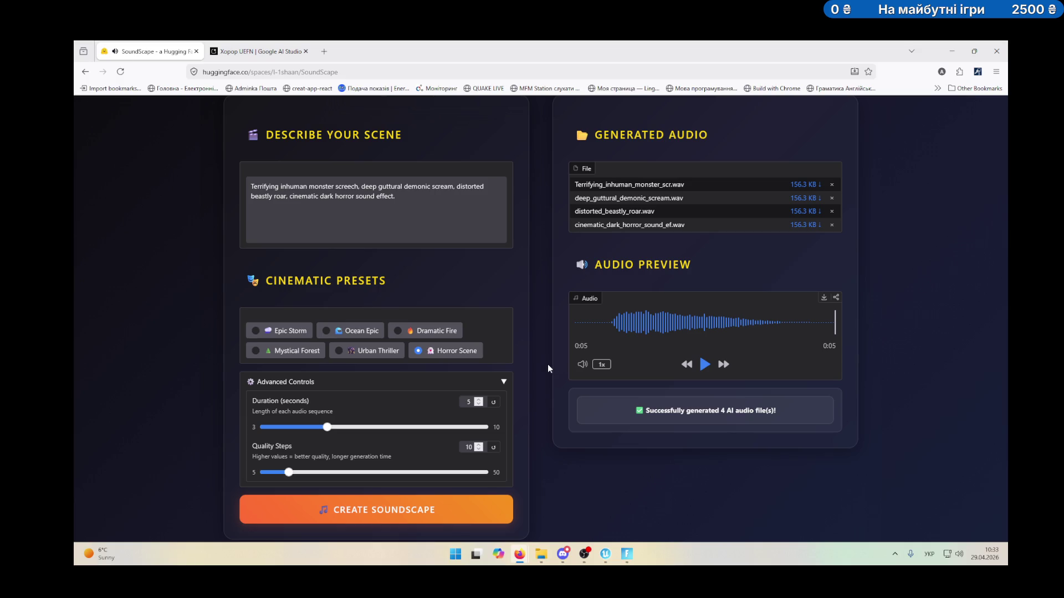
click(705, 364)
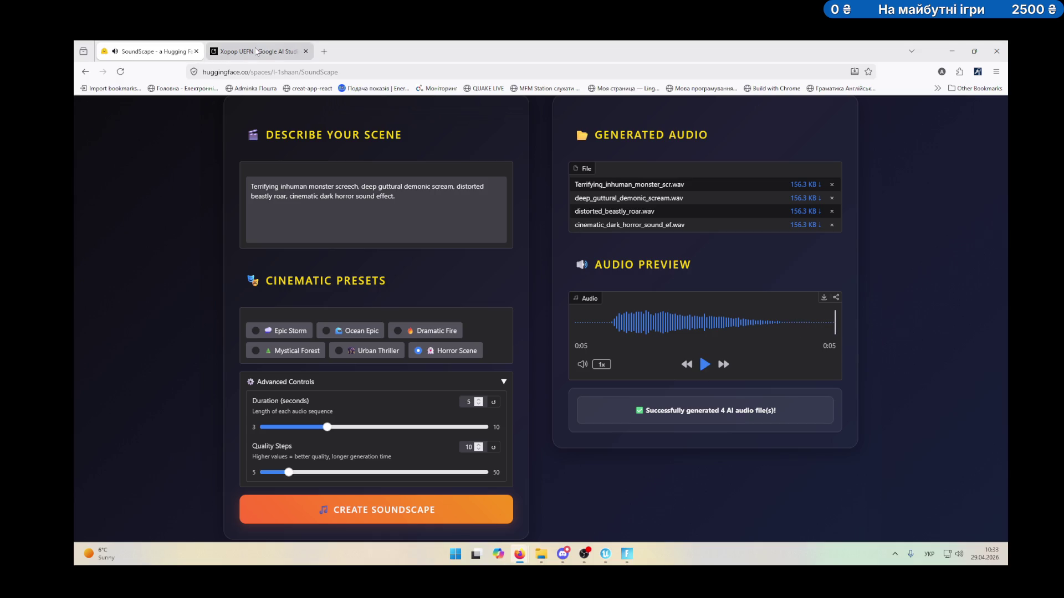
scroll(372, 422, down, 2)
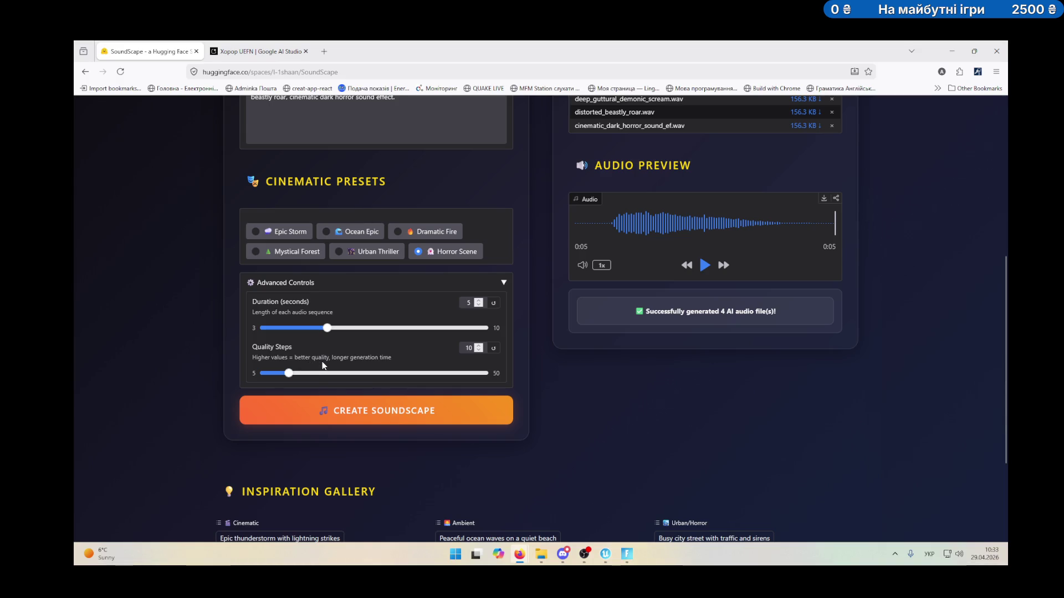
click(252, 53)
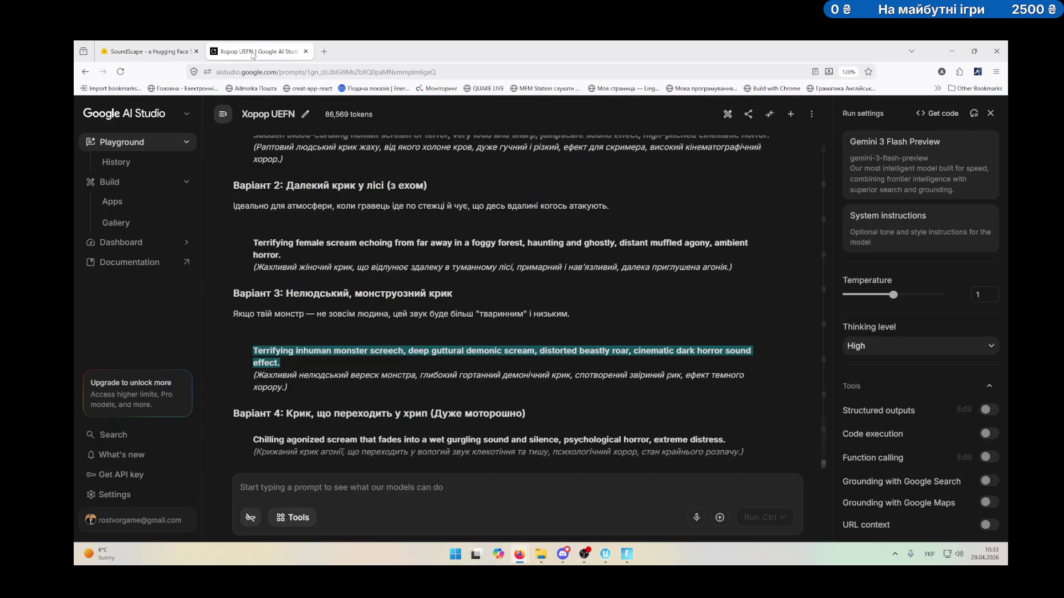
Generate sounds from the Variant 4 'Chilling agonized scream that fades into a wet gurgling sound' prompt.
scroll(378, 324, down, 3)
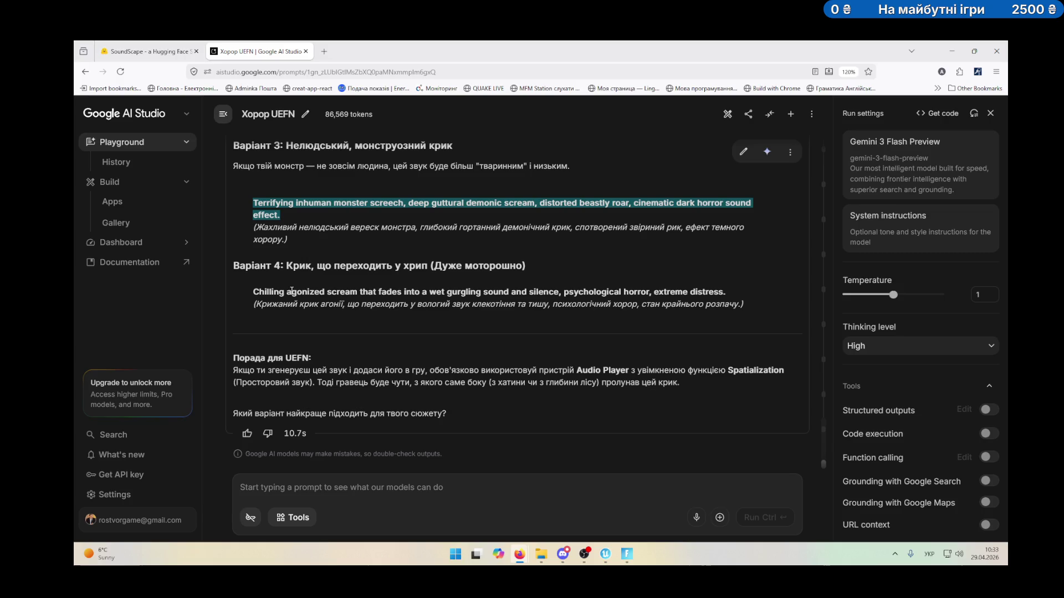
drag(255, 294, 723, 291)
key(ctrl+c)
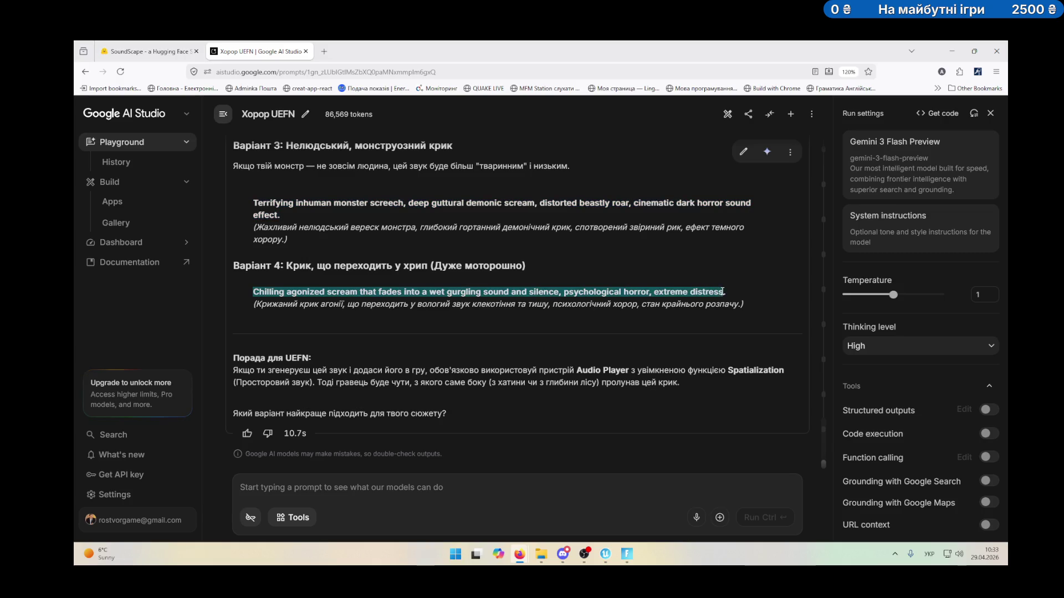
click(145, 51)
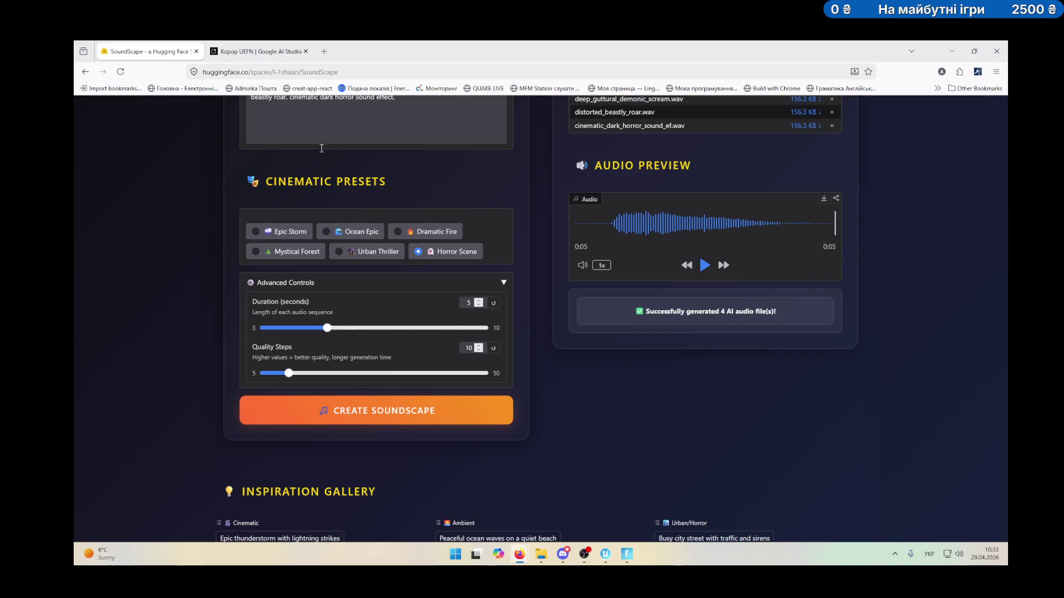
key(ctrl+a)
key(ctrl+v)
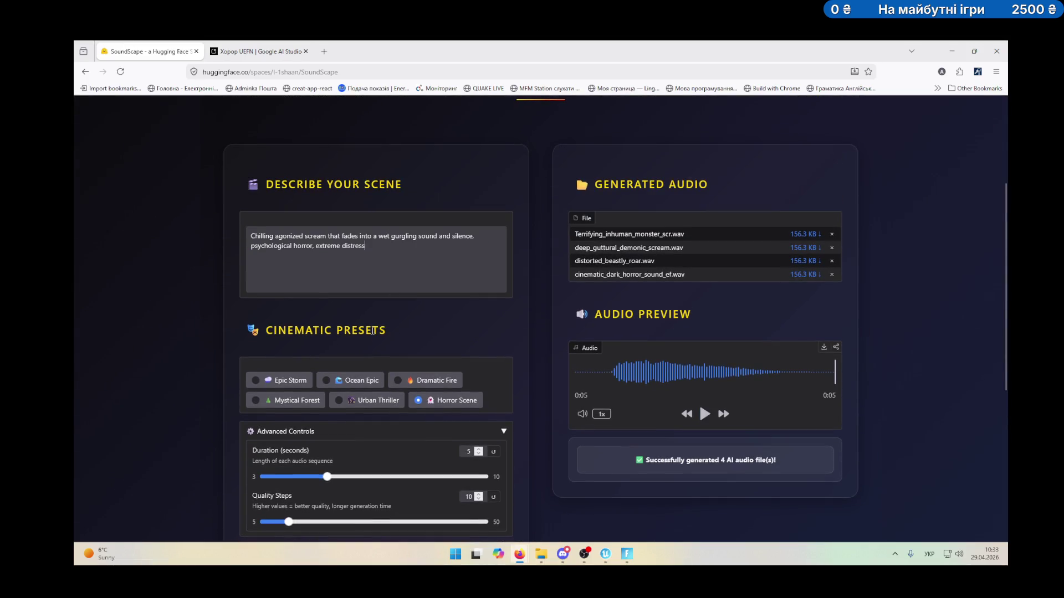
scroll(392, 451, down, 3)
click(388, 413)
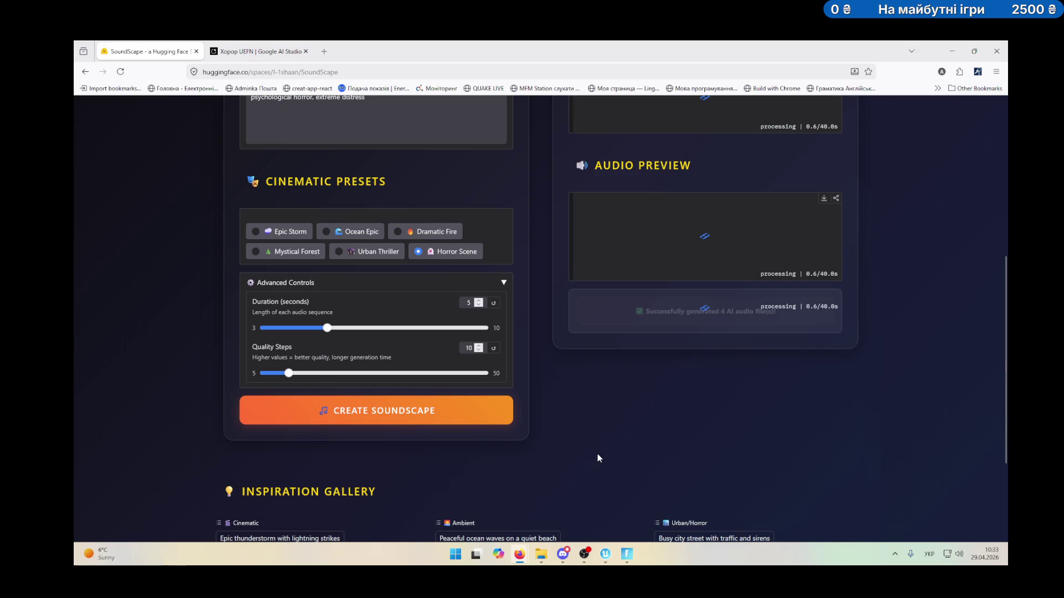